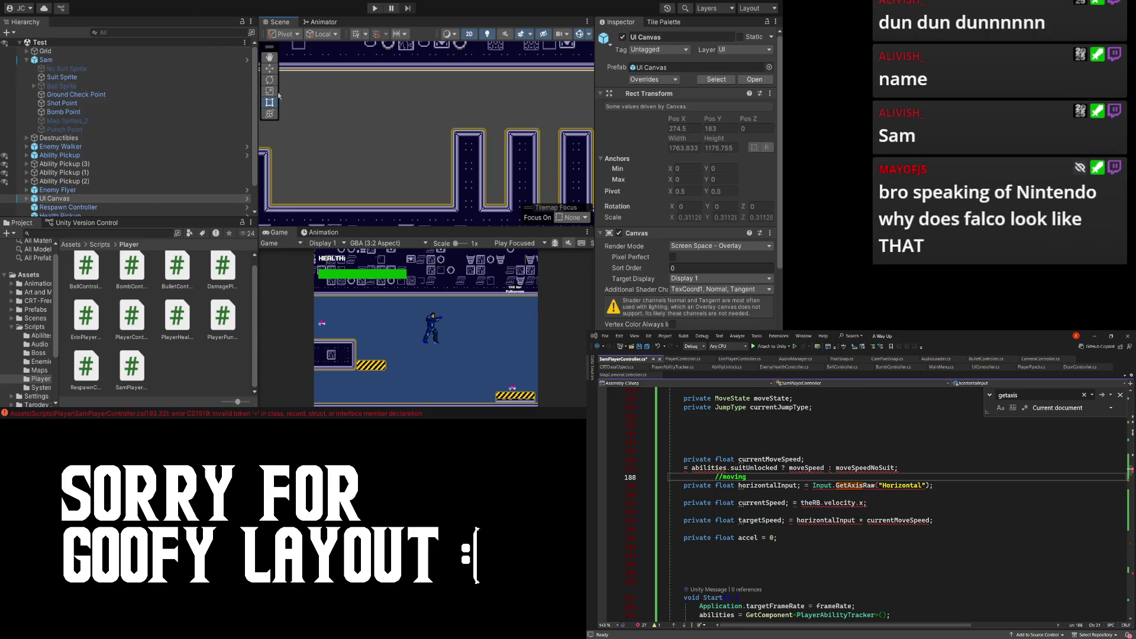
- Pan the Unity scene view up across the level to the upper tiles
mouse_move(300, 109)
mouse_down()
mouse_move(449, 124)
mouse_move(393, 133)
mouse_up()
scroll(395, 138, up, 5)
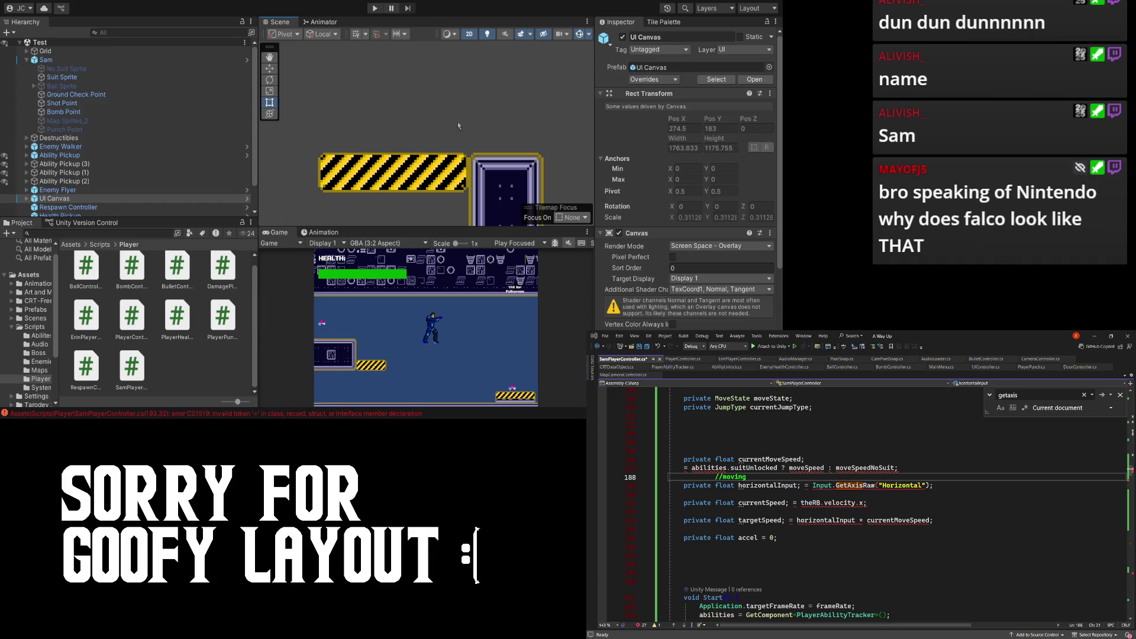
mouse_move(461, 105)
mouse_down()
mouse_move(364, 105)
mouse_move(418, 208)
mouse_move(415, 181)
mouse_up()
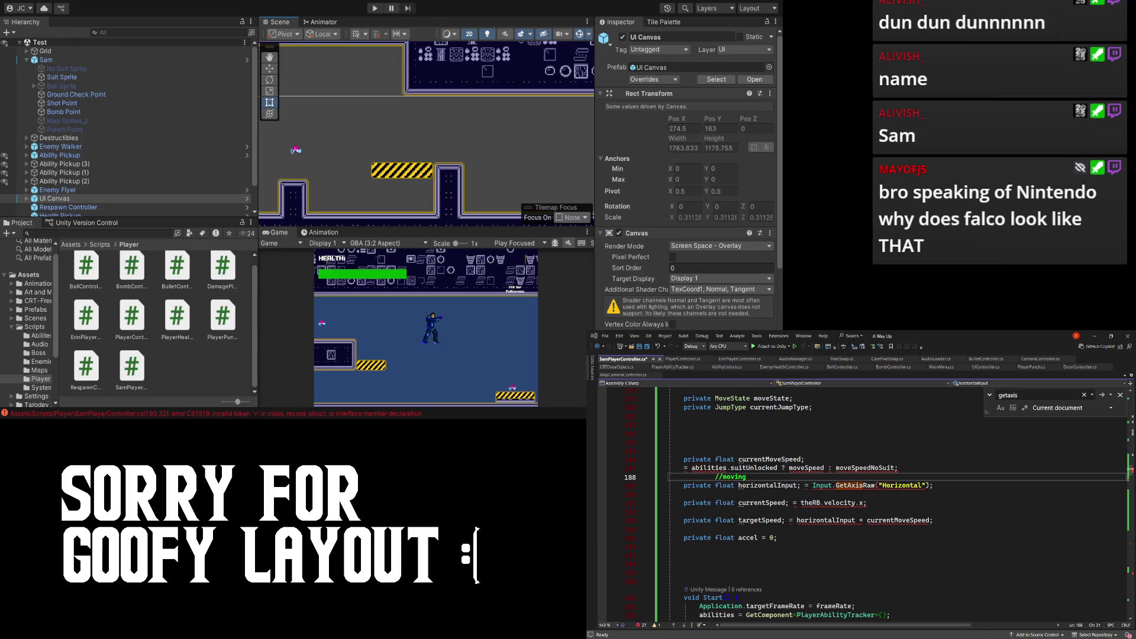
- Remove the stray suitUnlocked assignment line from the field declarations
click(899, 467)
key(Down)
click(717, 459)
key(ctrl+s)
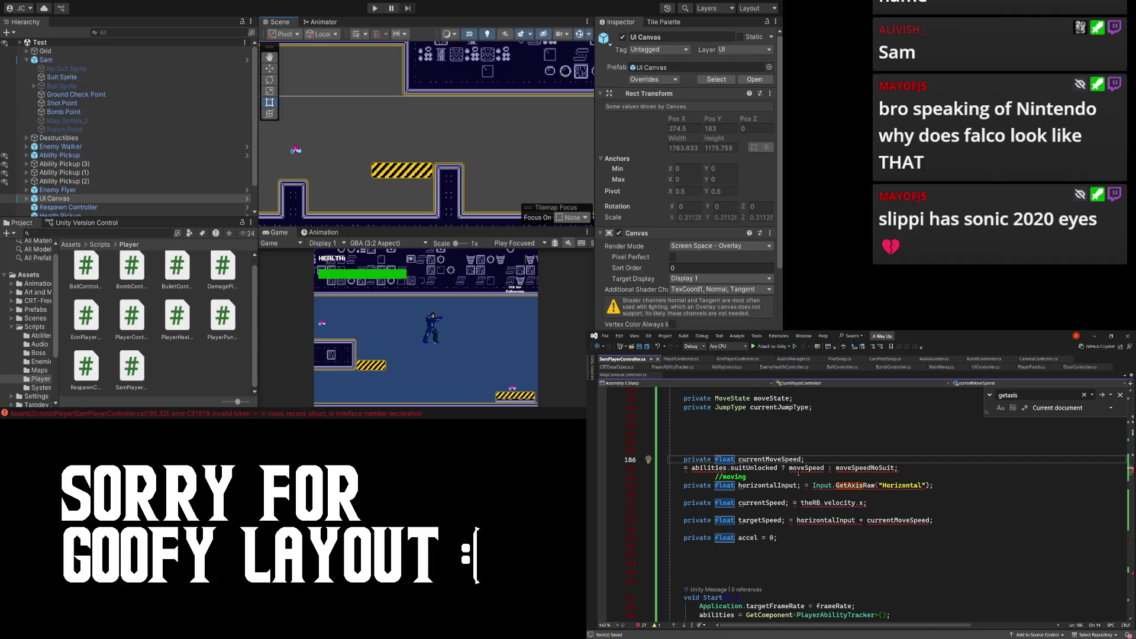
scroll(774, 490, up, 2)
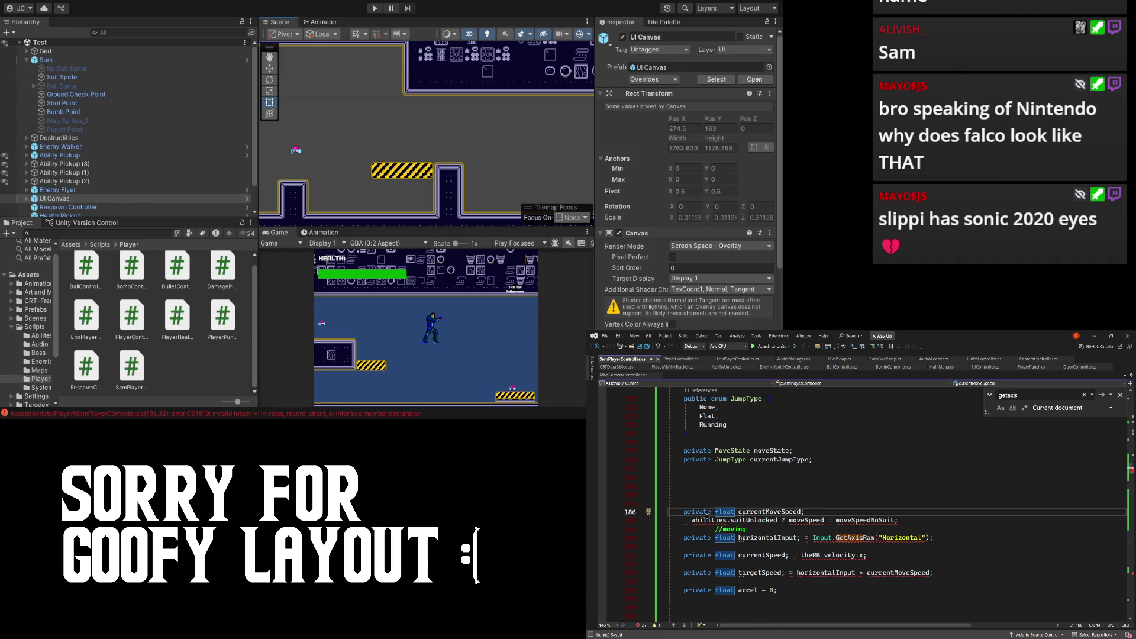
scroll(706, 519, down, 1)
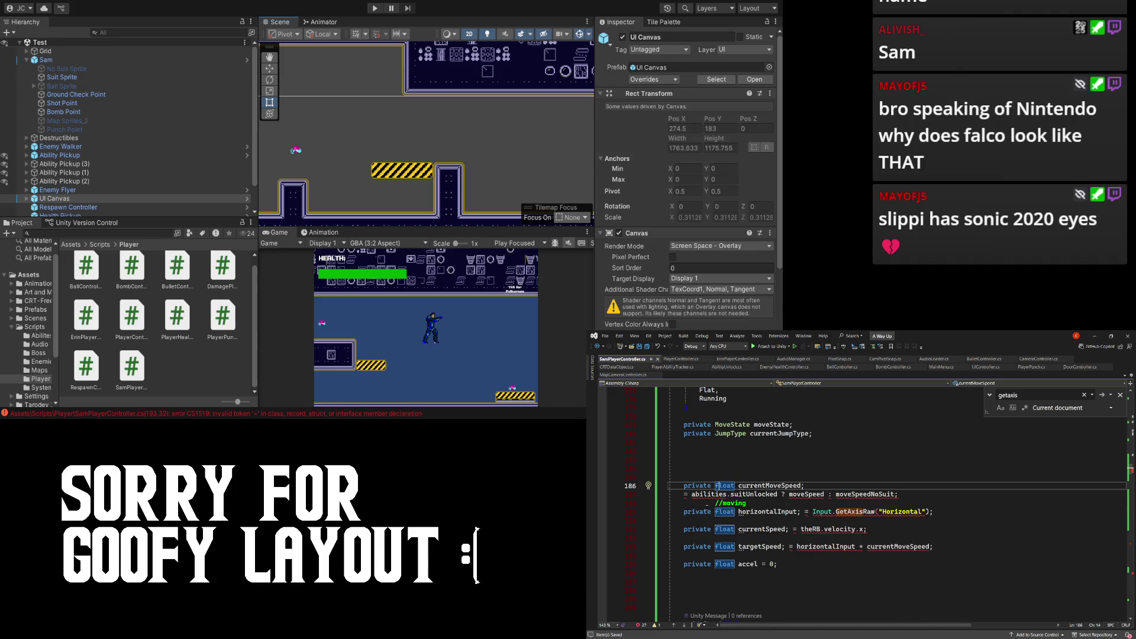
scroll(735, 493, down, 1)
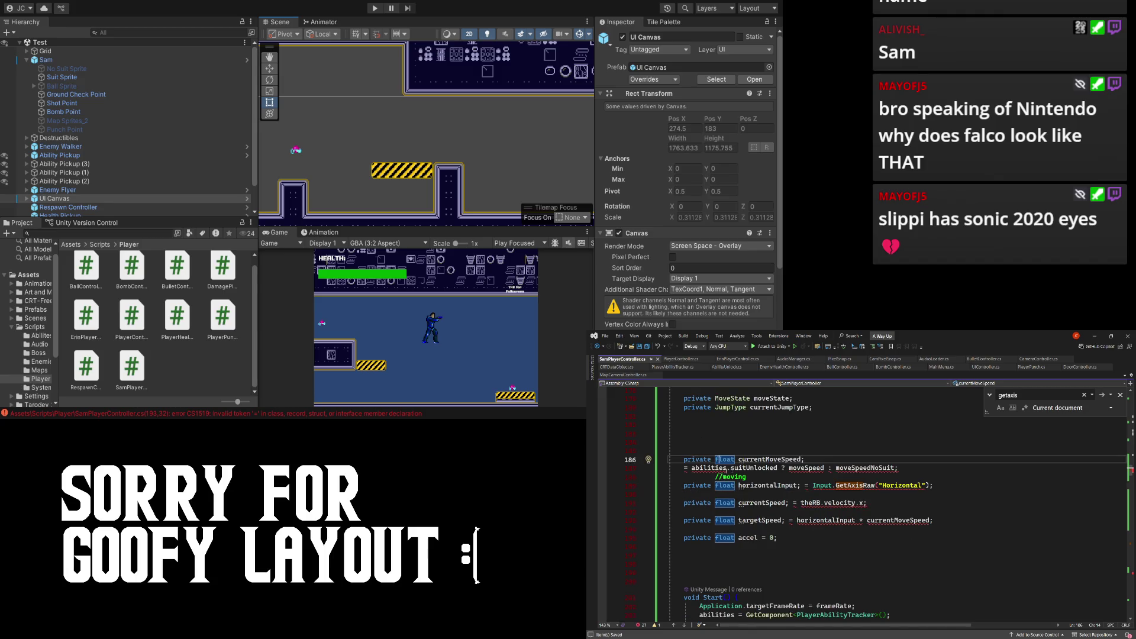
triple_click(688, 469)
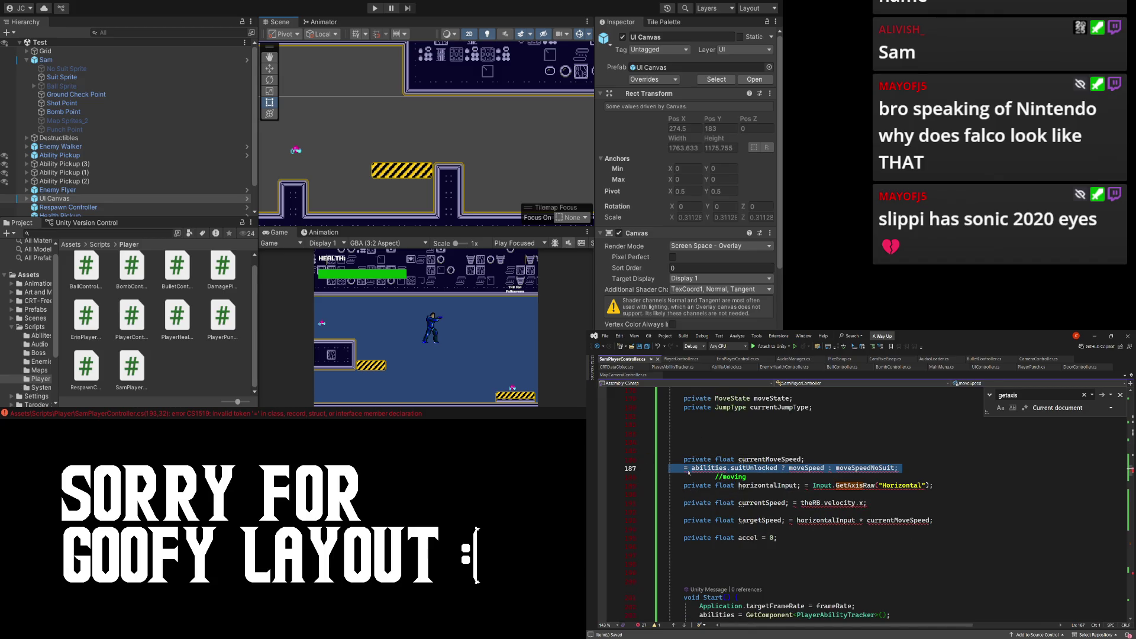
scroll(689, 472, down, 10)
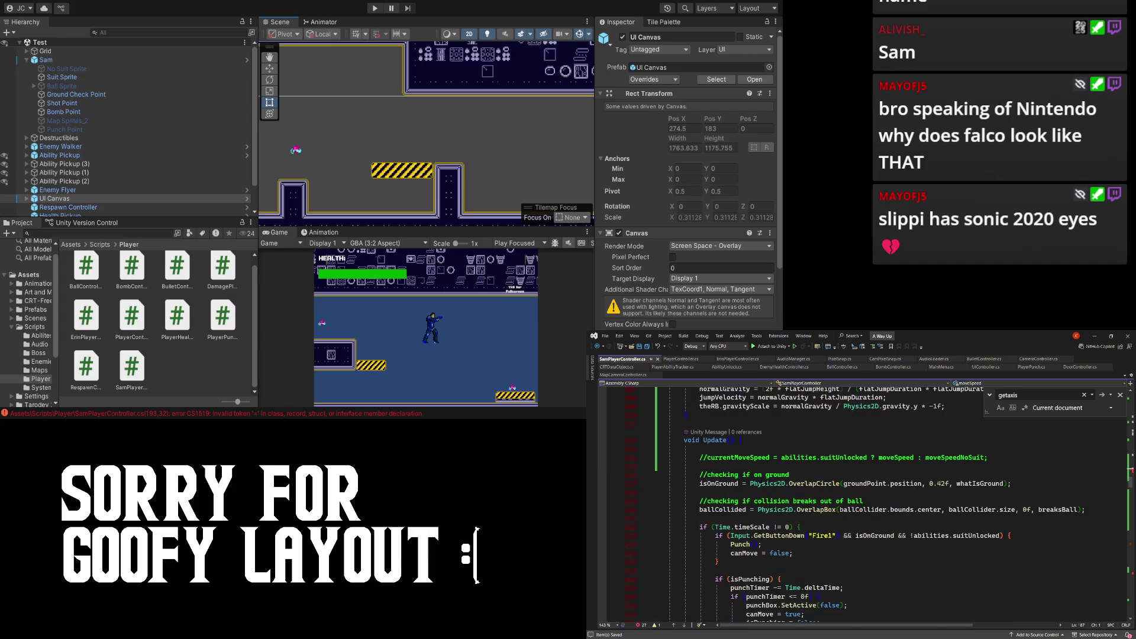
scroll(739, 497, up, 7)
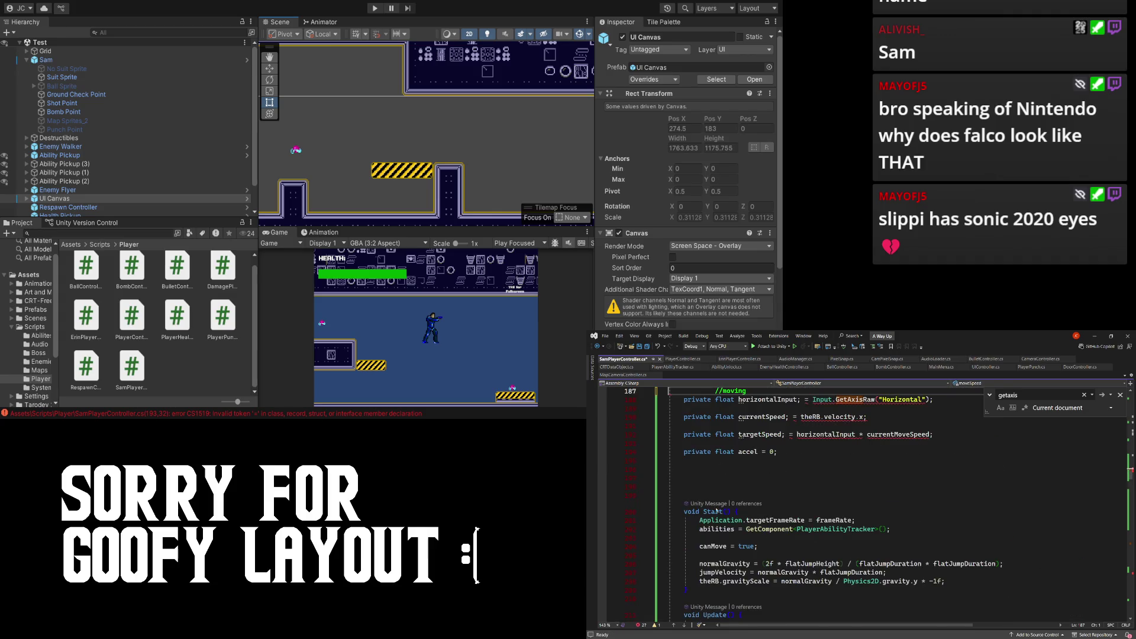
scroll(718, 494, down, 6)
- Uncomment the currentMoveSpeed = abilities.suitUnlocked ? moveSpeed : moveSpeedNoSuit line in Update() and save
click(770, 502)
key(ctrl+k)
key(ctrl+u)
key(ctrl+s)
scroll(737, 462, up, 7)
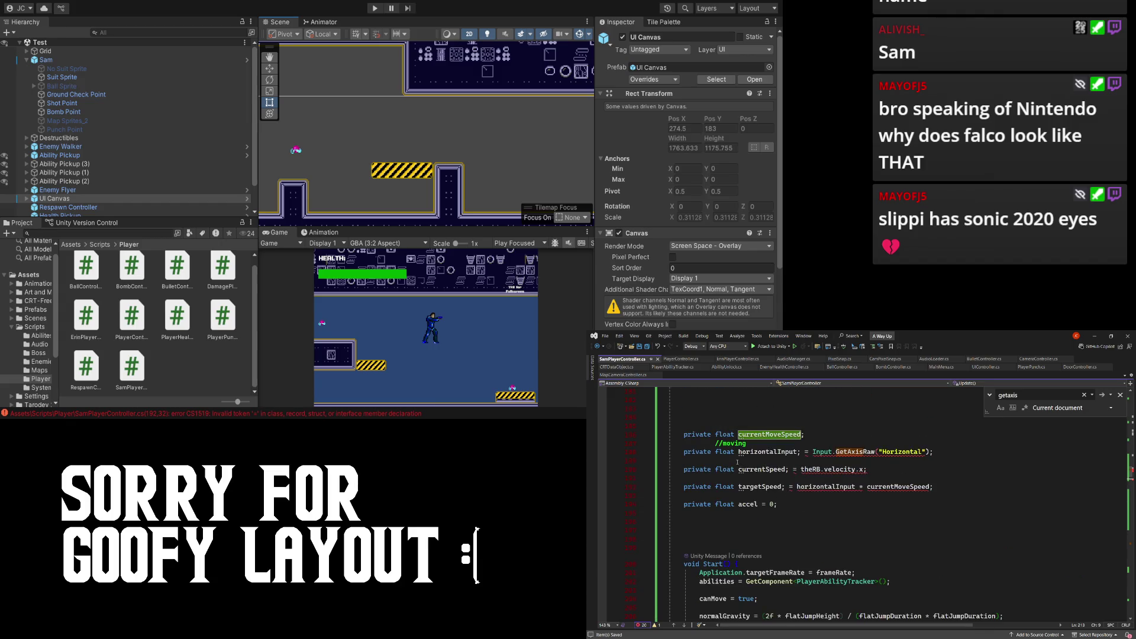
scroll(737, 462, down, 7)
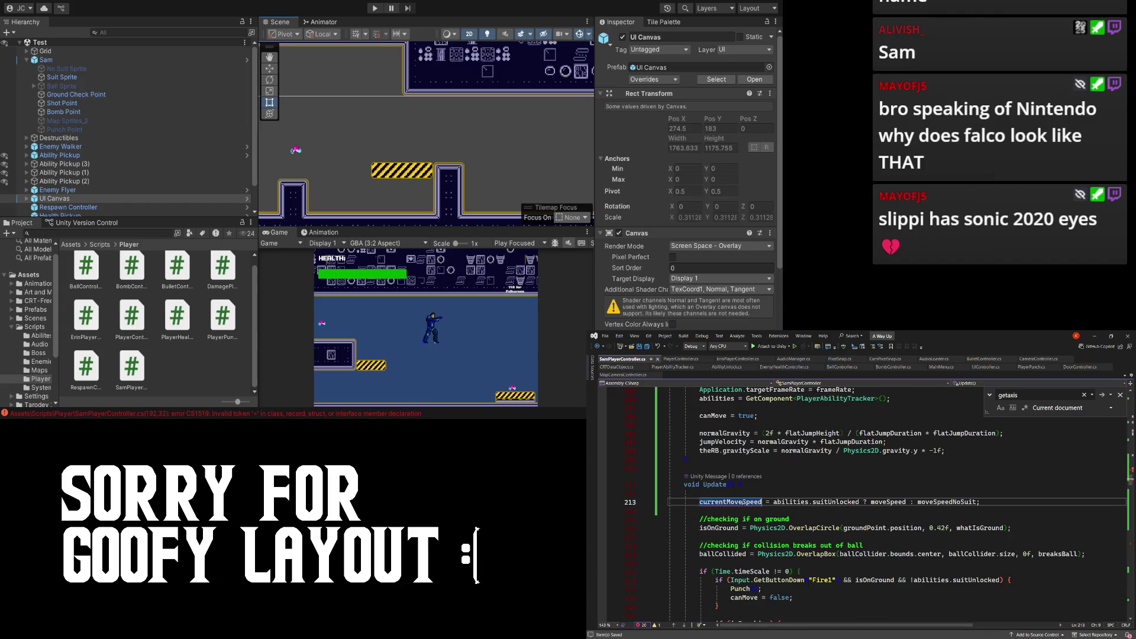
click(739, 502)
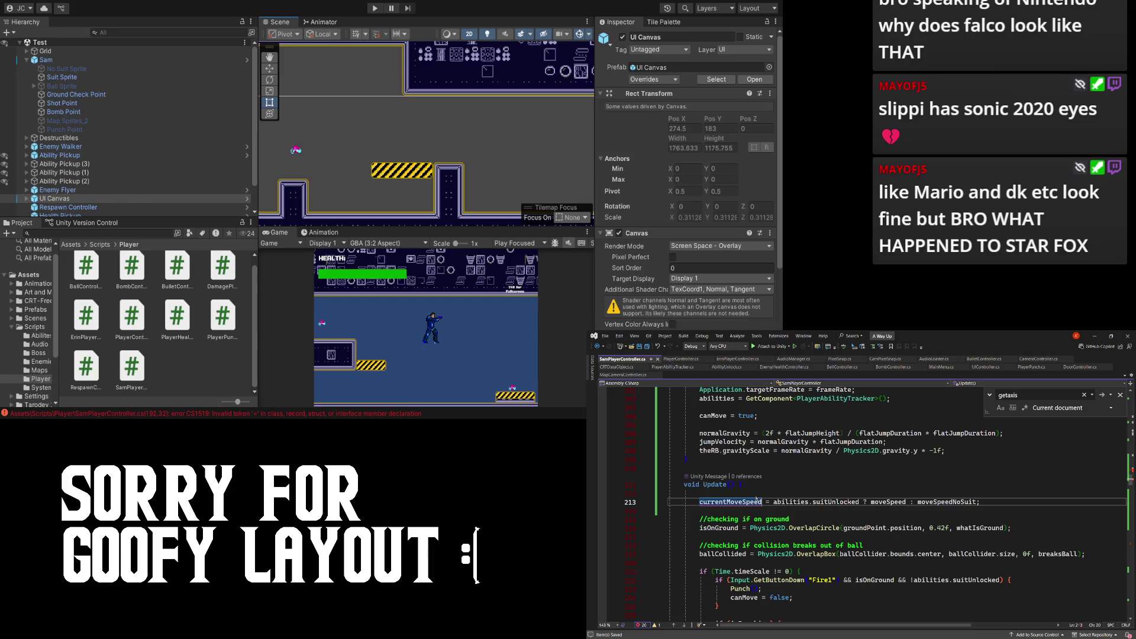
scroll(754, 482, up, 6)
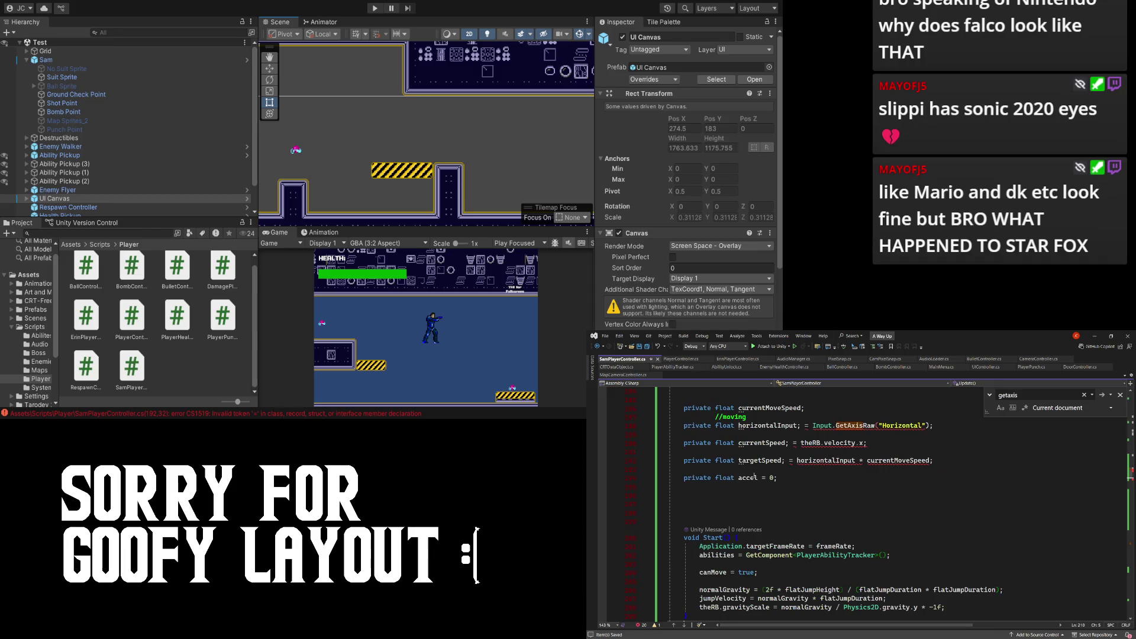
scroll(755, 477, up, 1)
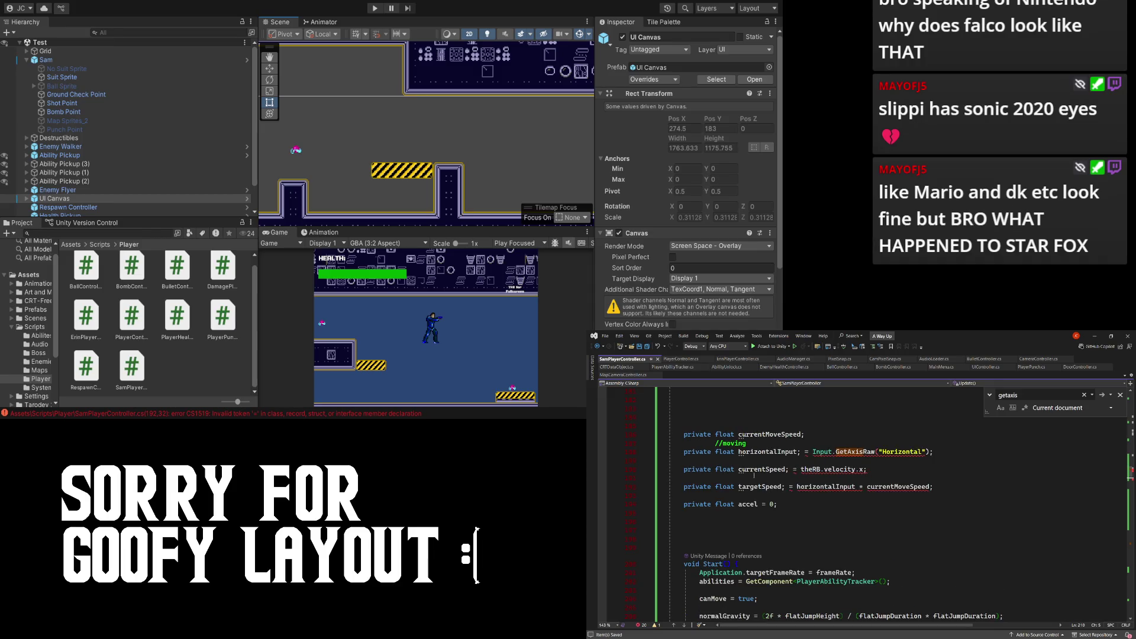
scroll(754, 476, down, 7)
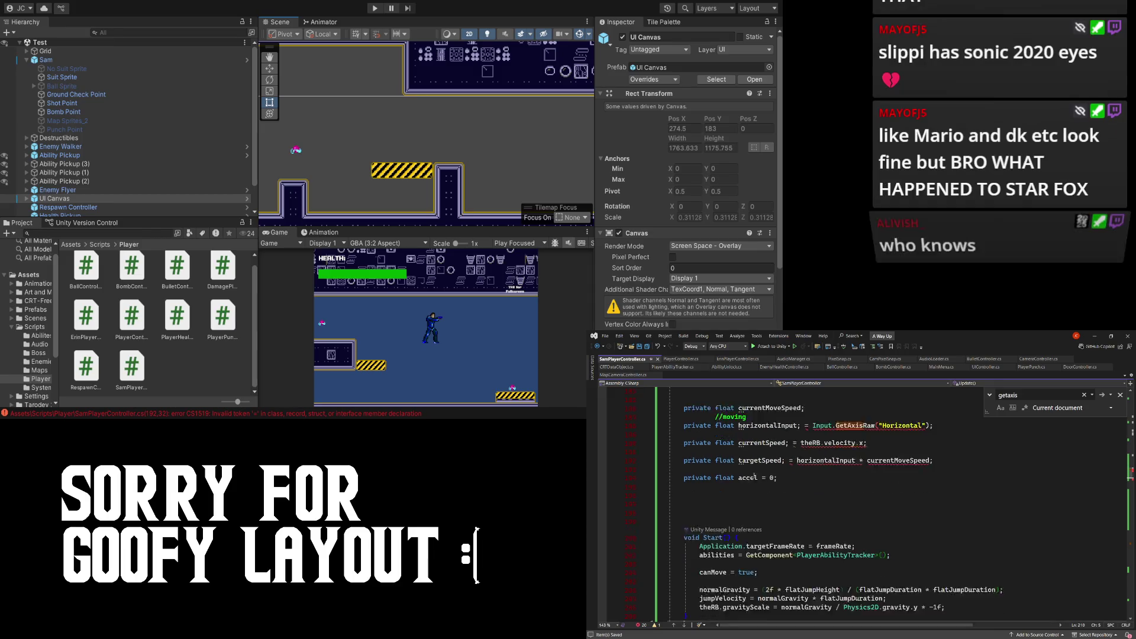
scroll(921, 495, up, 10)
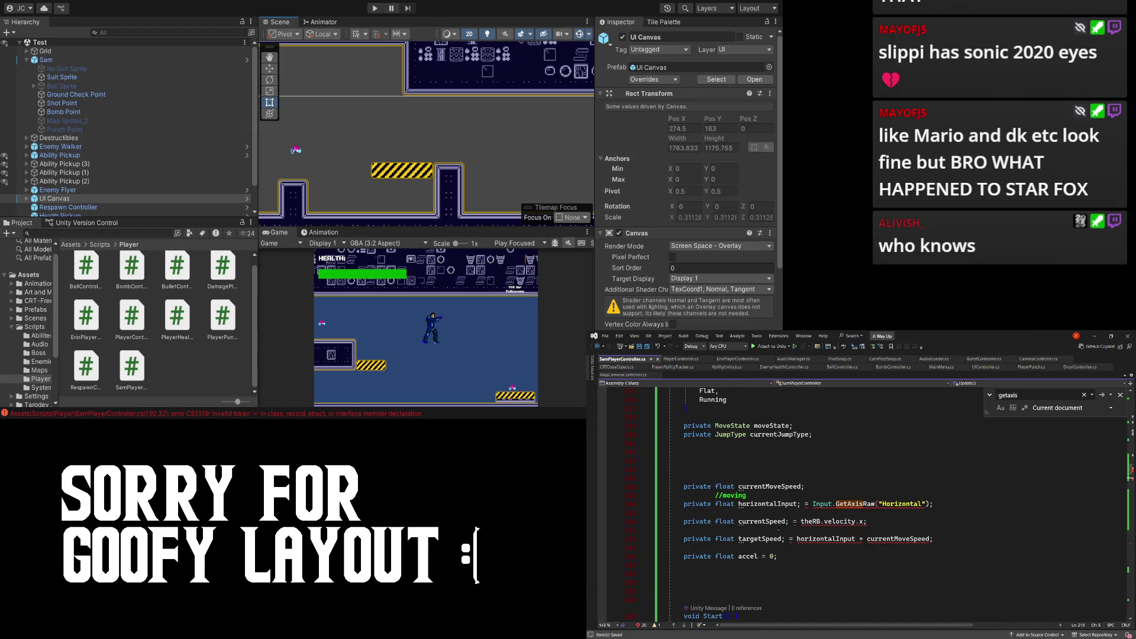
scroll(779, 529, down, 7)
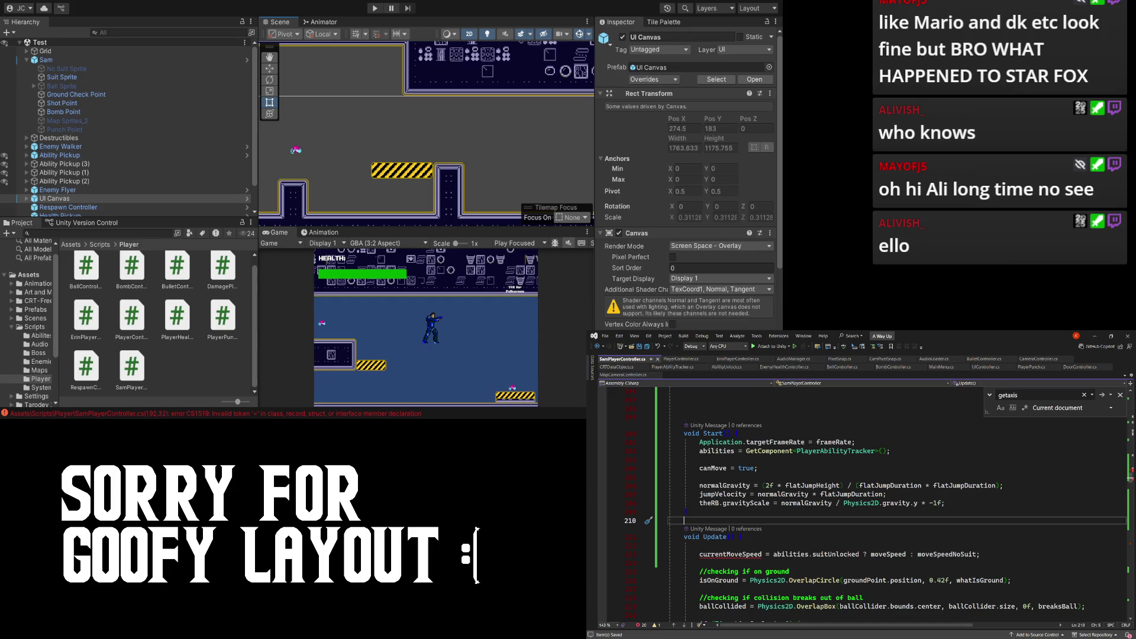
click(923, 537)
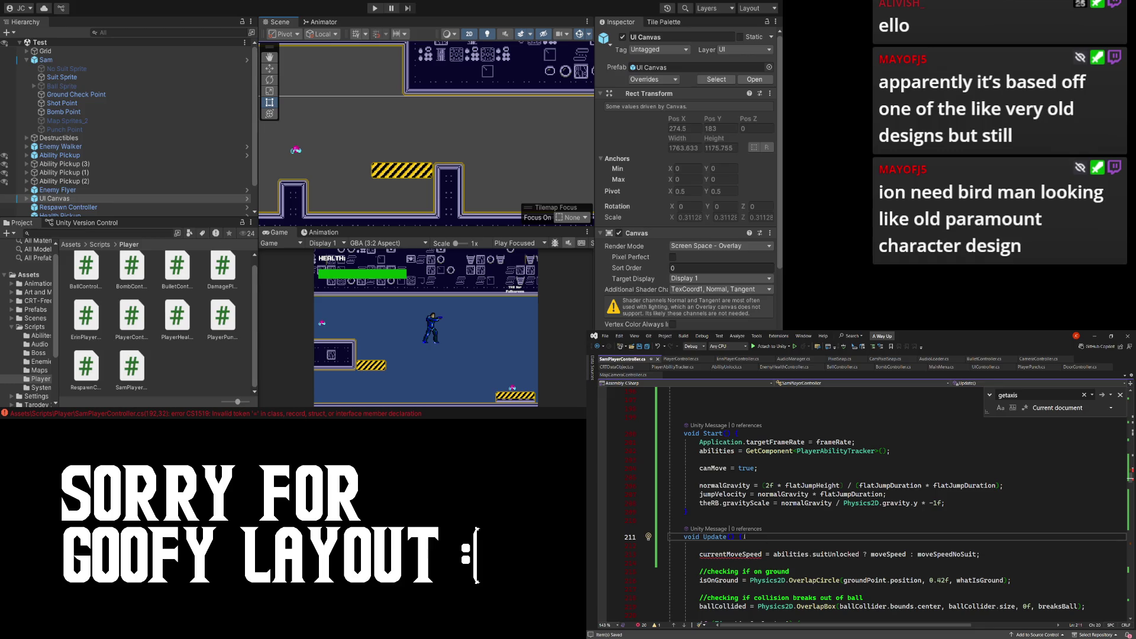
scroll(740, 509, down, 3)
click(747, 476)
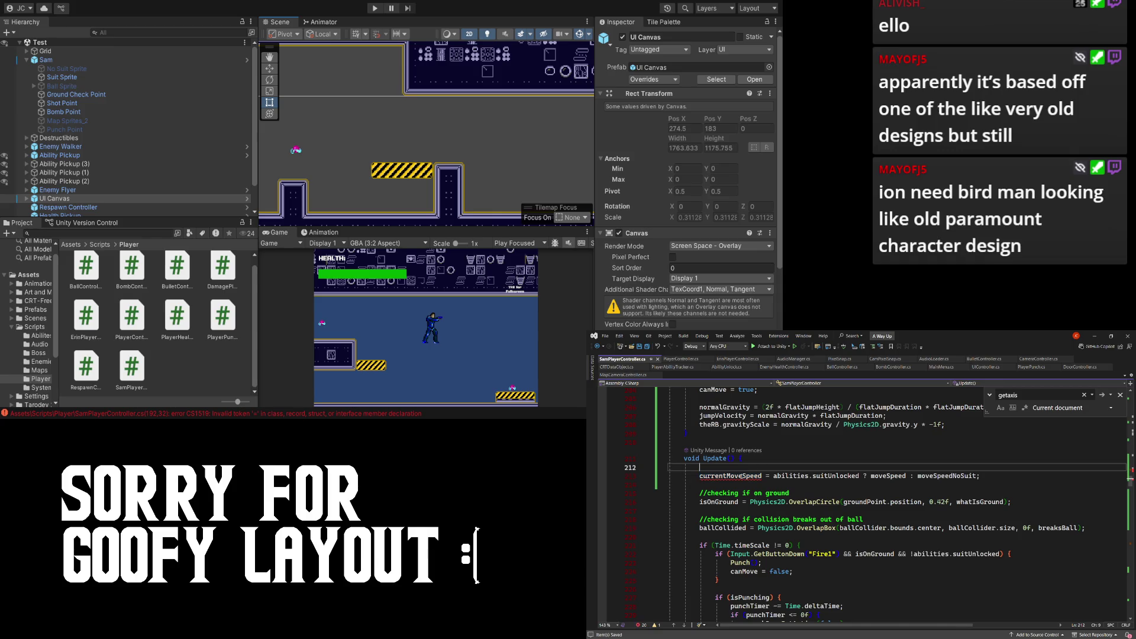
click(727, 476)
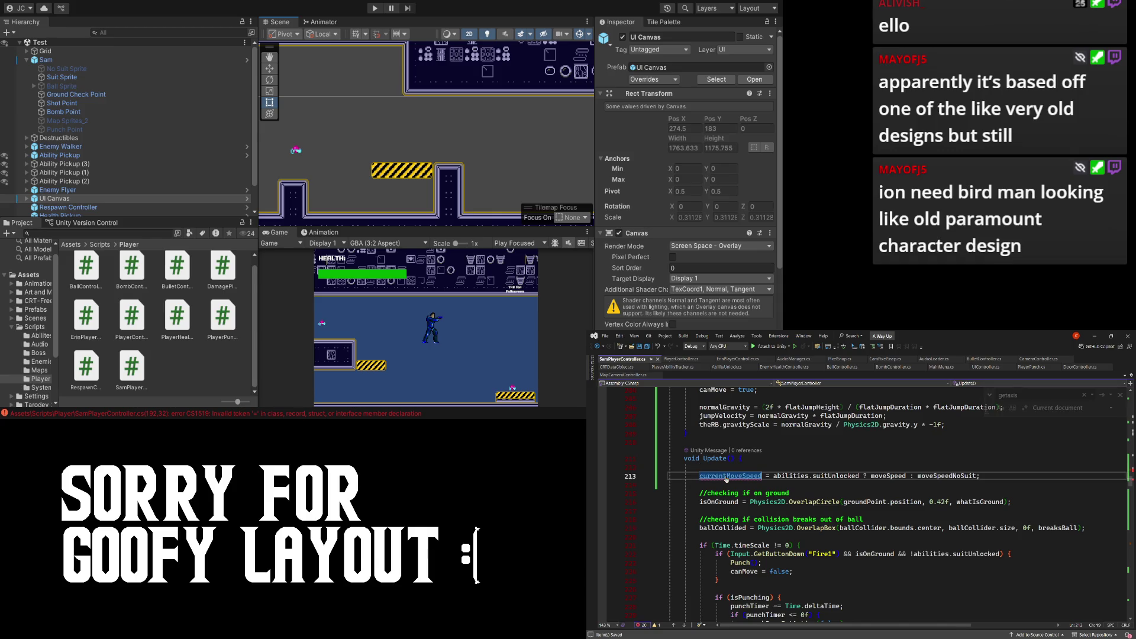
scroll(792, 482, up, 4)
scroll(762, 490, up, 5)
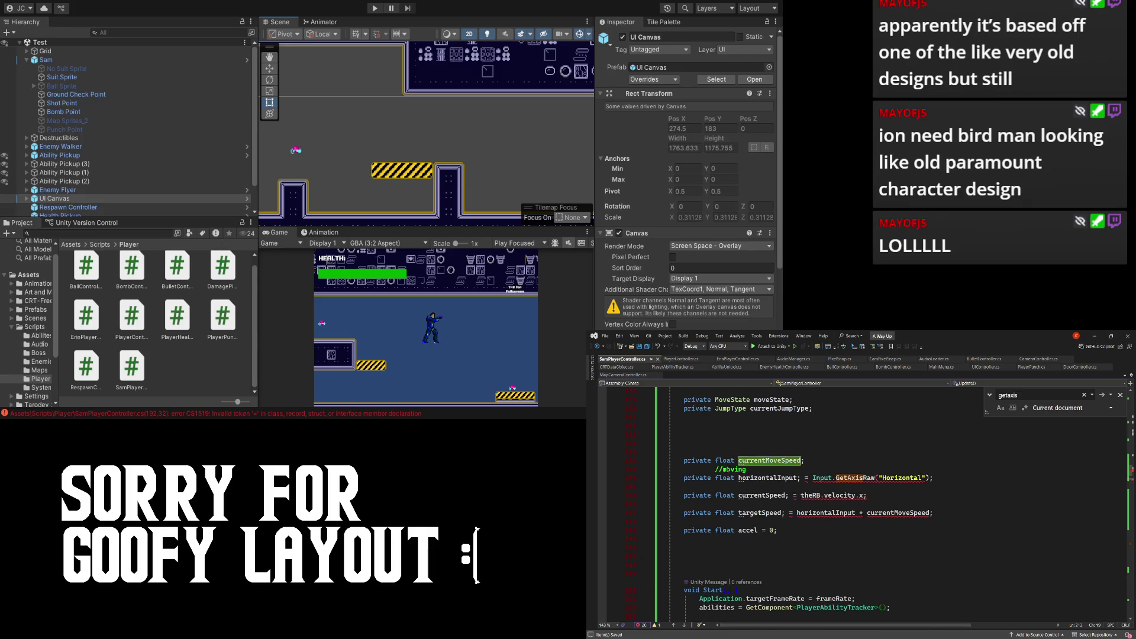
click(800, 478)
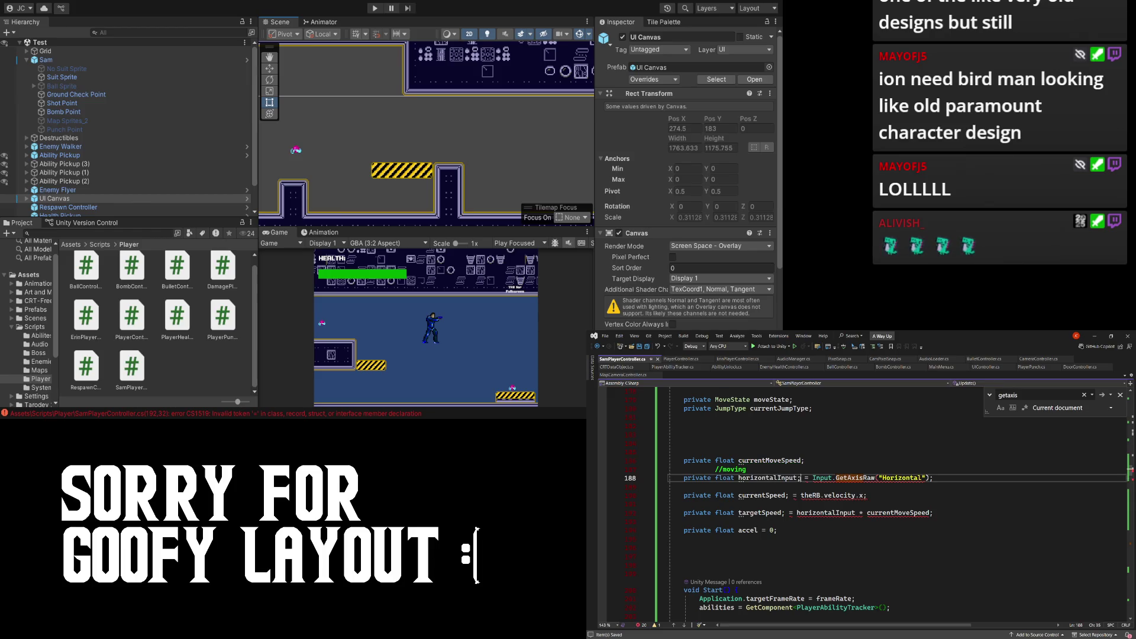
- Comment out the initializers after horizontalInput, currentSpeed and targetSpeed with //
text(//)
click(790, 496)
text(//)
click(789, 512)
text(///)
scroll(858, 503, down, 9)
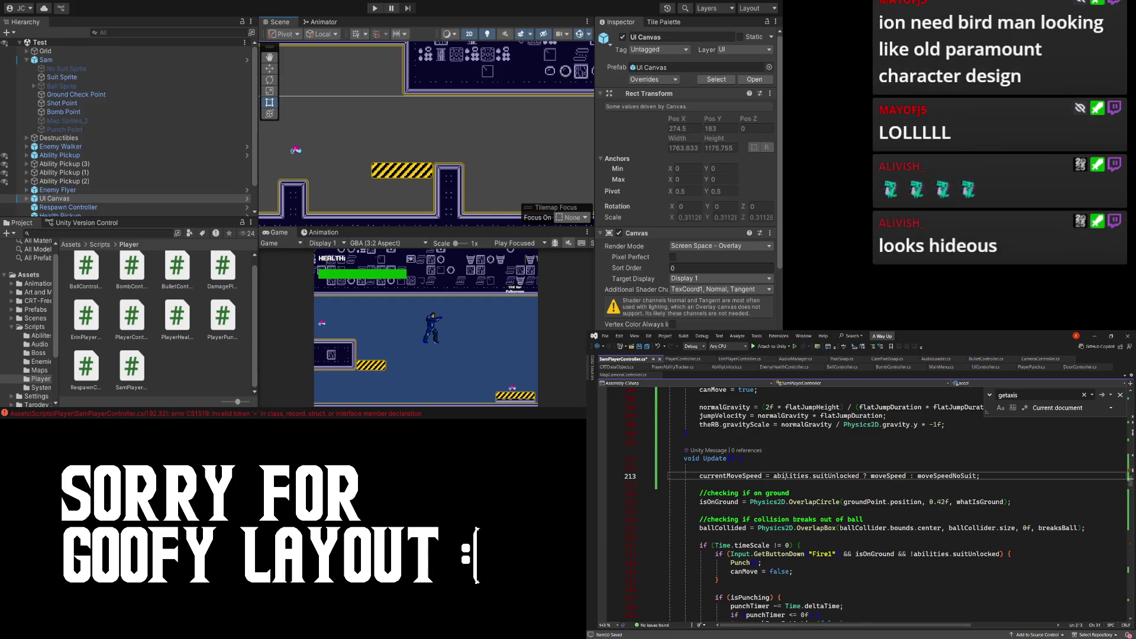
- Select the commented GetAxisRaw initializer on line 188, then go to the end of Update() line 213
click(788, 477)
scroll(797, 473, up, 6)
scroll(796, 474, up, 3)
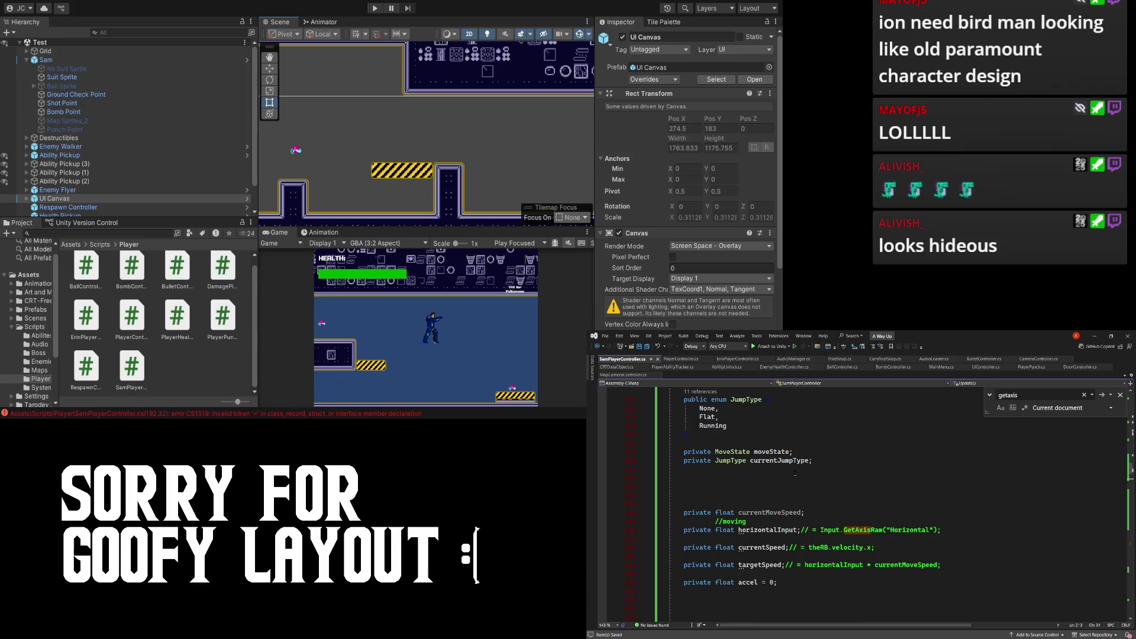
scroll(816, 512, down, 2)
scroll(820, 503, up, 2)
drag(808, 478, 941, 483)
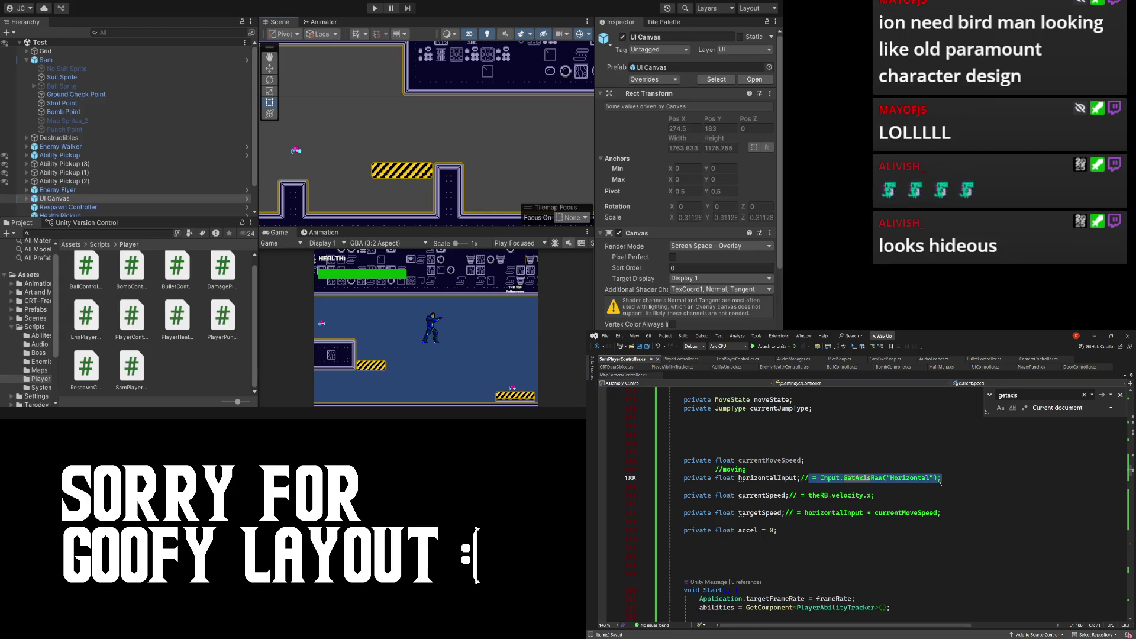
scroll(856, 455, down, 2)
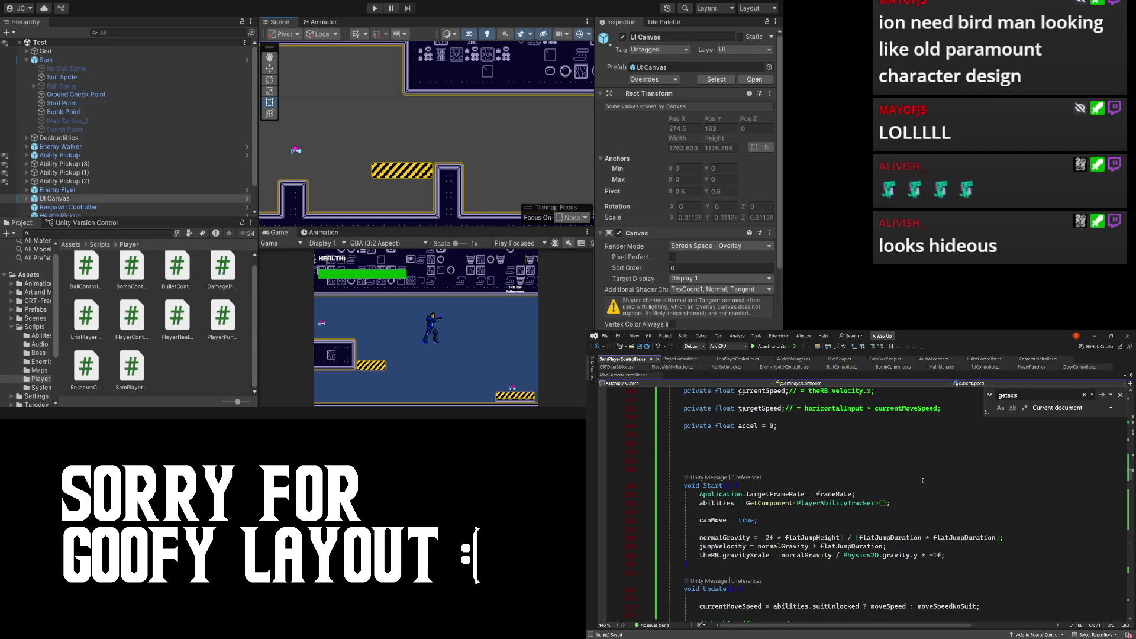
scroll(855, 455, down, 3)
scroll(858, 458, up, 5)
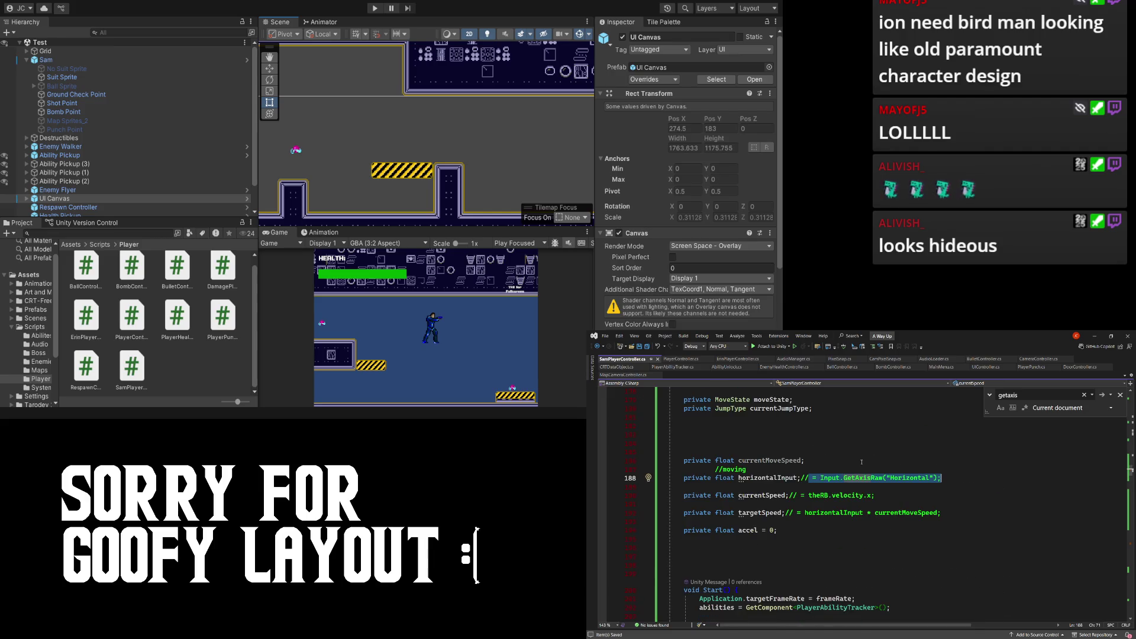
scroll(794, 471, down, 10)
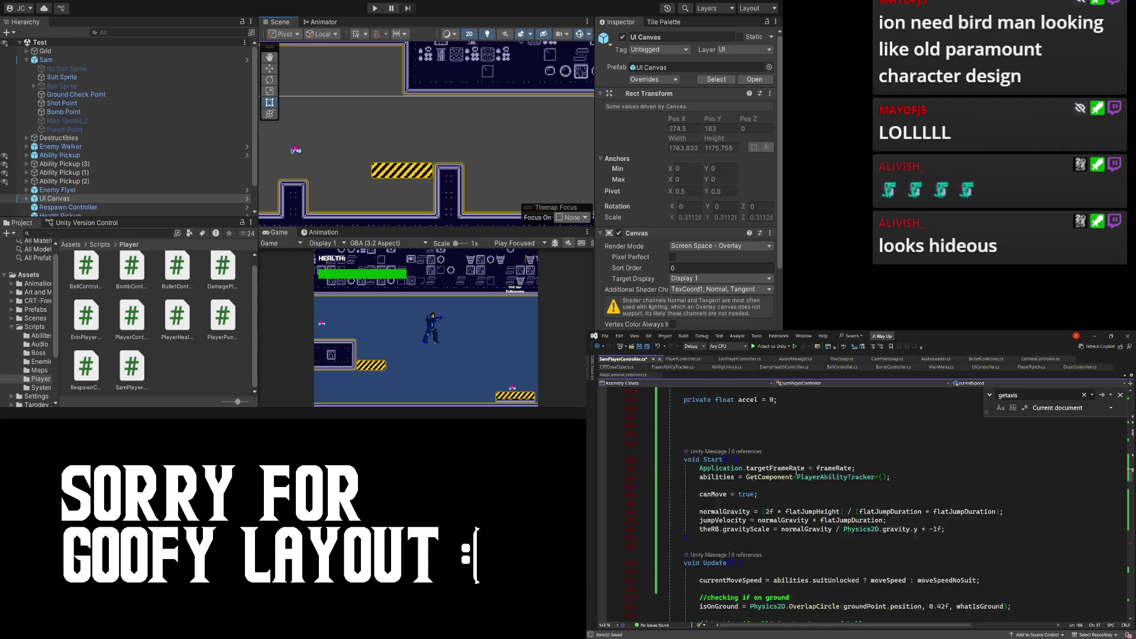
click(992, 449)
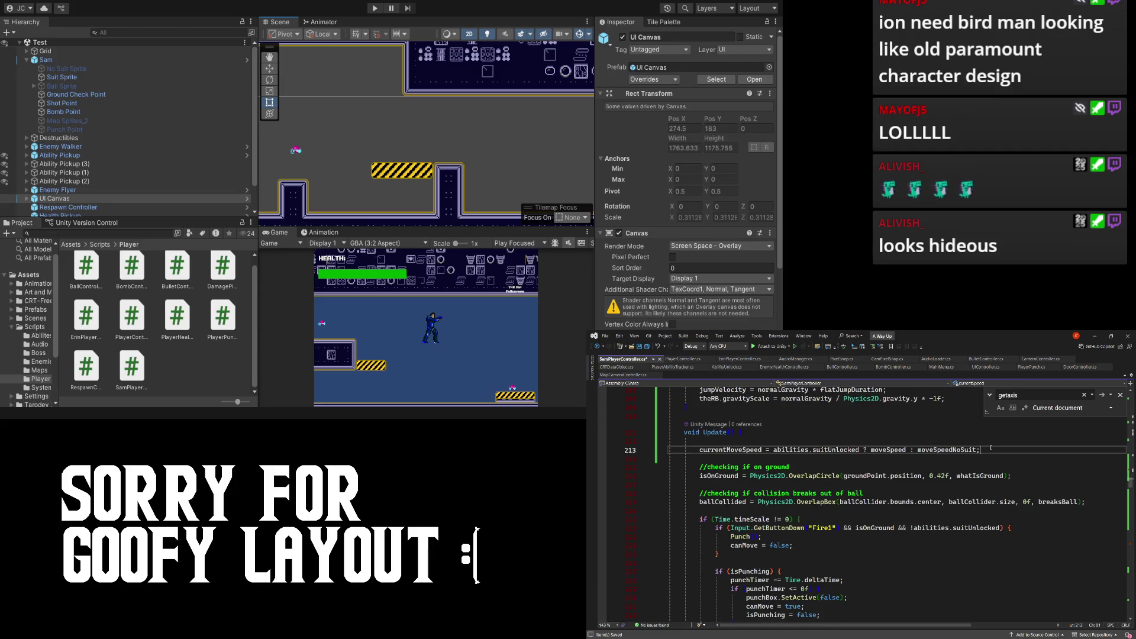
- Add a horizontalInput = Input.GetAxisRaw("Horizontal") line in Update() via autocomplete
key(Return)
text(hori)
key(Tab)
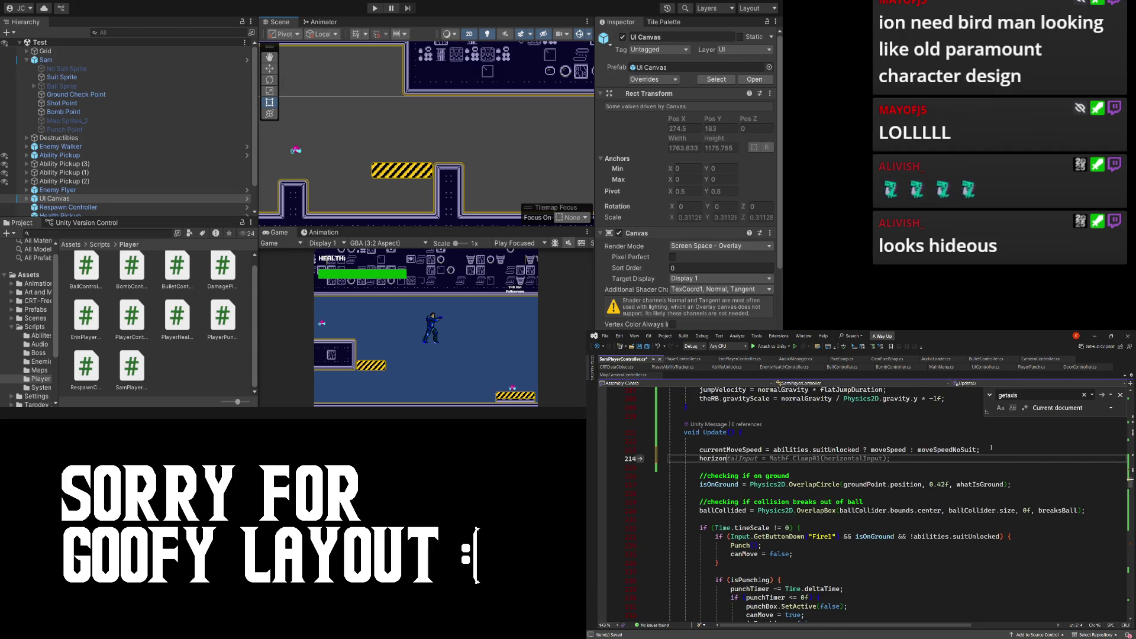
key(Tab)
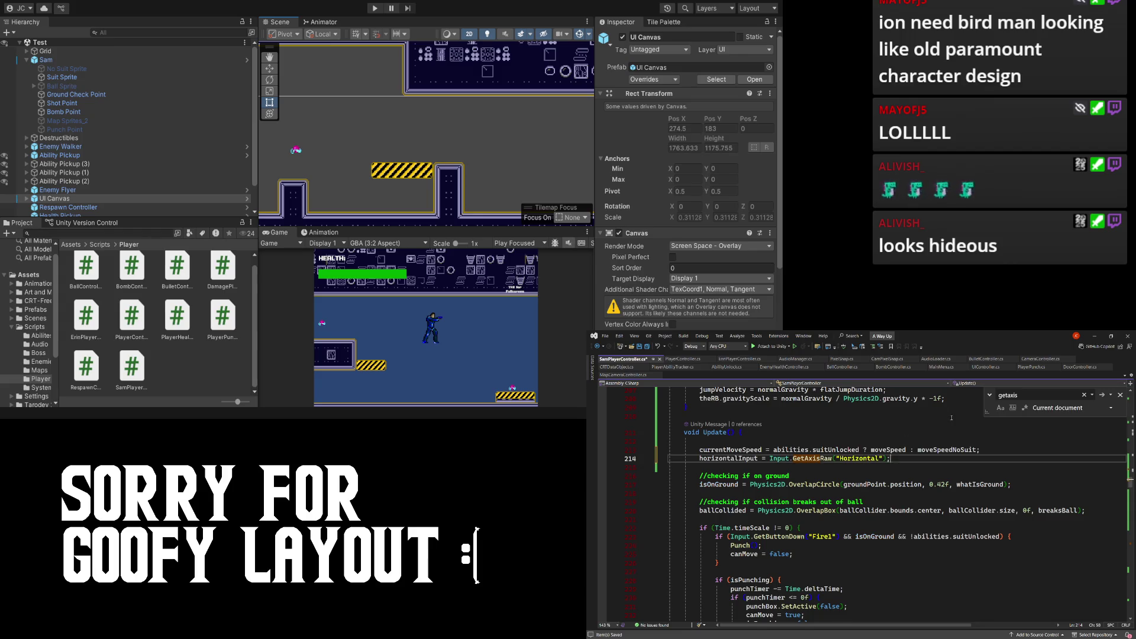
- Try starting a currentSpeed line in Update(), then undo the mistaken paste and clear it
scroll(951, 418, up, 10)
drag(874, 469, 799, 470)
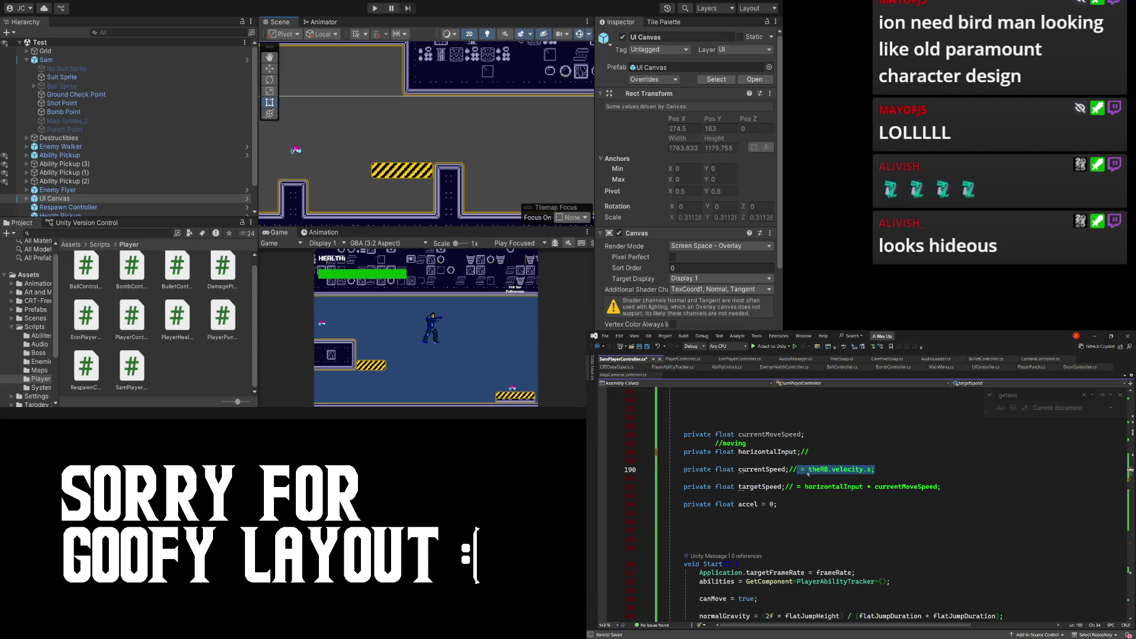
scroll(817, 488, down, 6)
scroll(818, 488, down, 3)
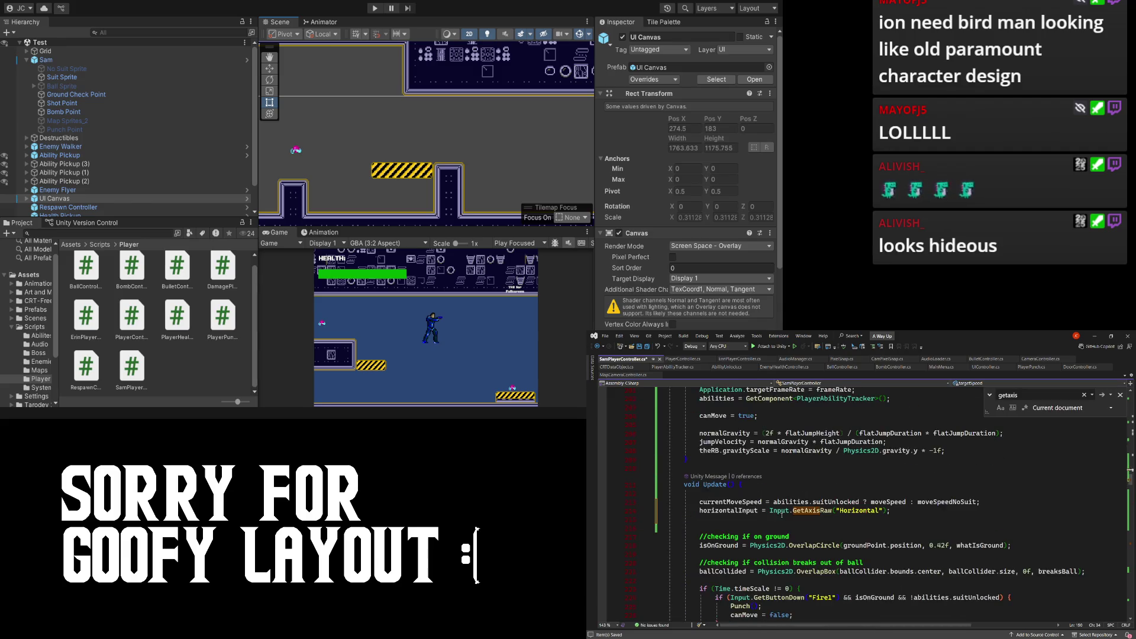
click(928, 458)
key(Return)
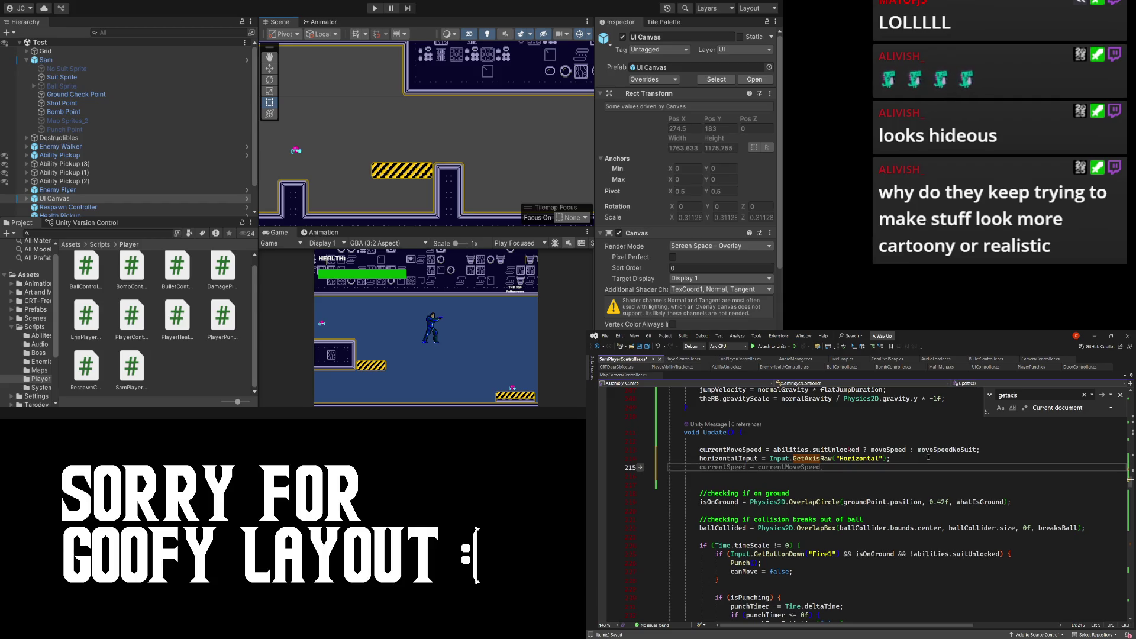
text(currentSpeed)
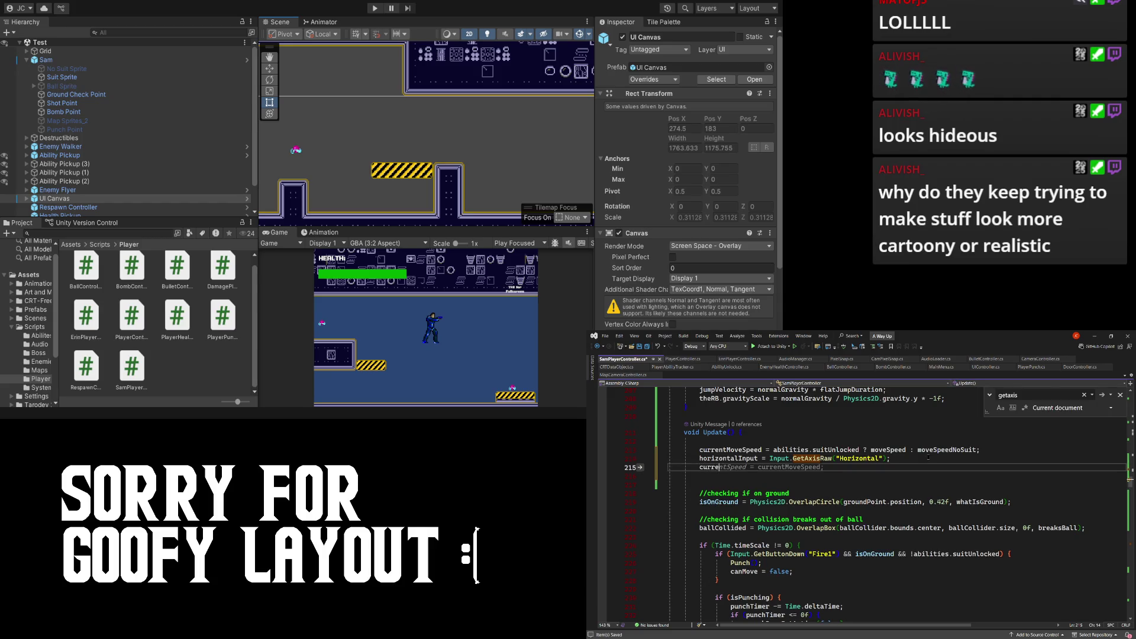
key(ctrl+v)
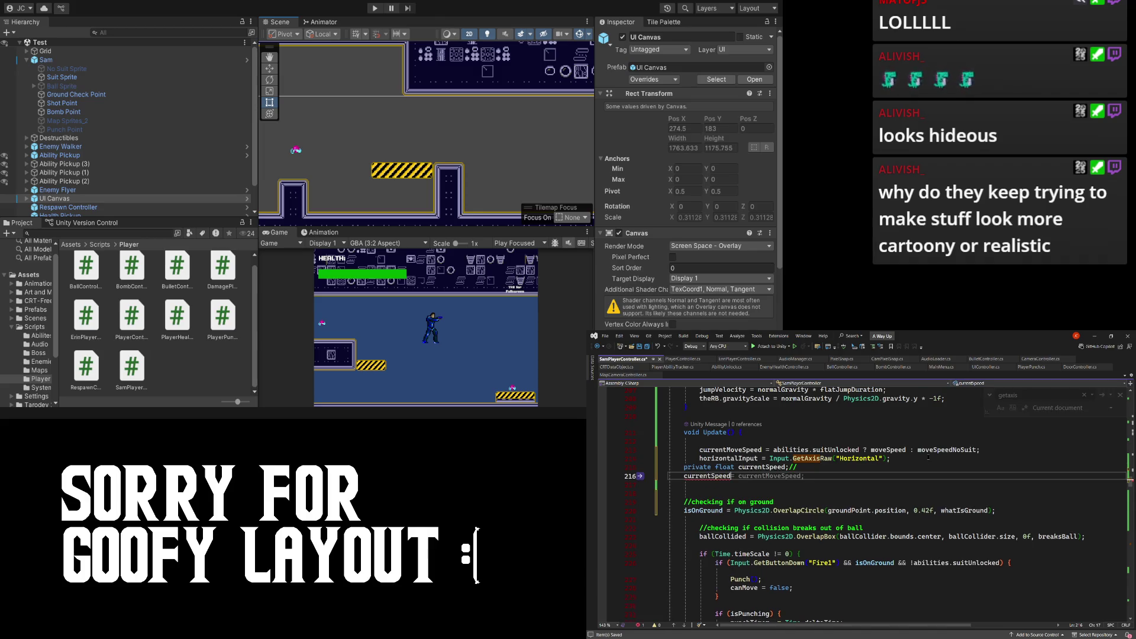
key(Return)
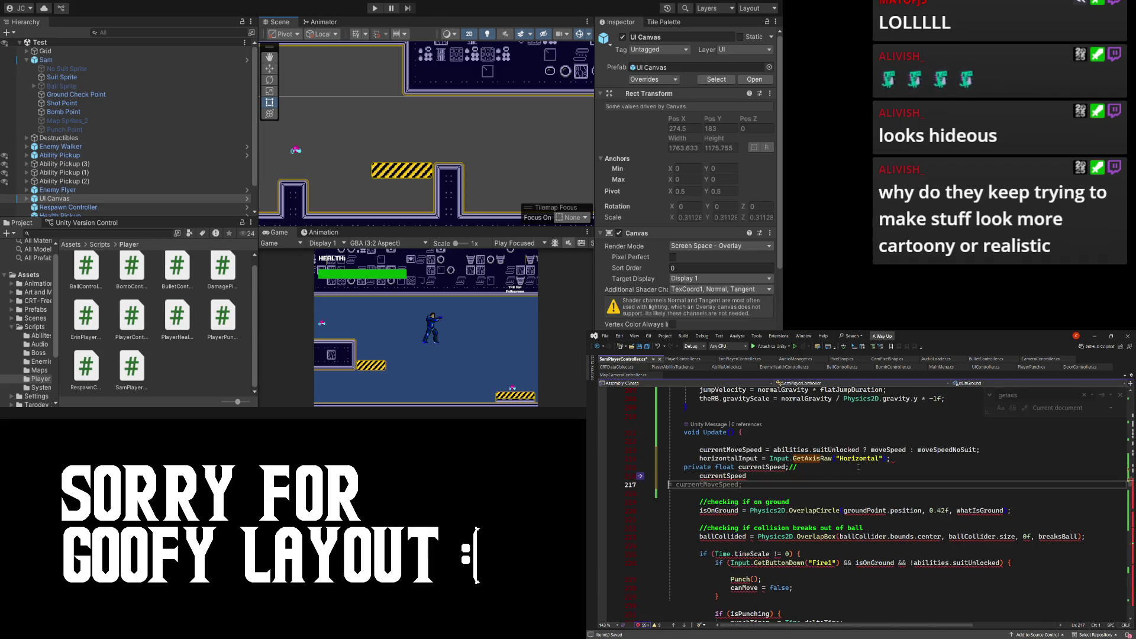
key(ctrl+z)
key(ctrl+z)
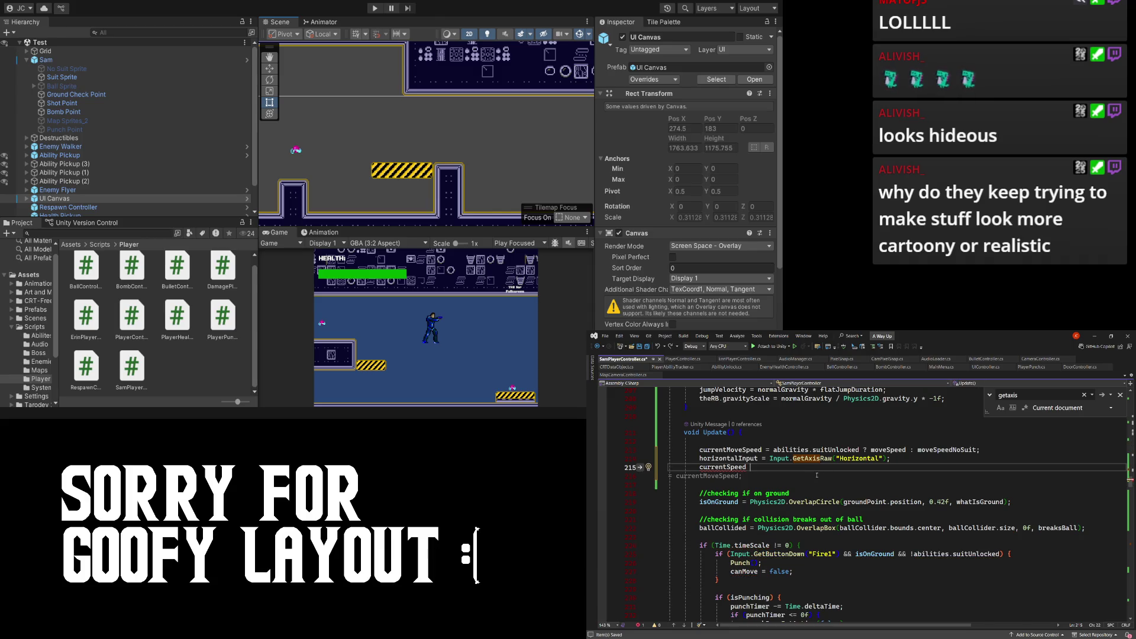
text(=)
scroll(816, 476, up, 10)
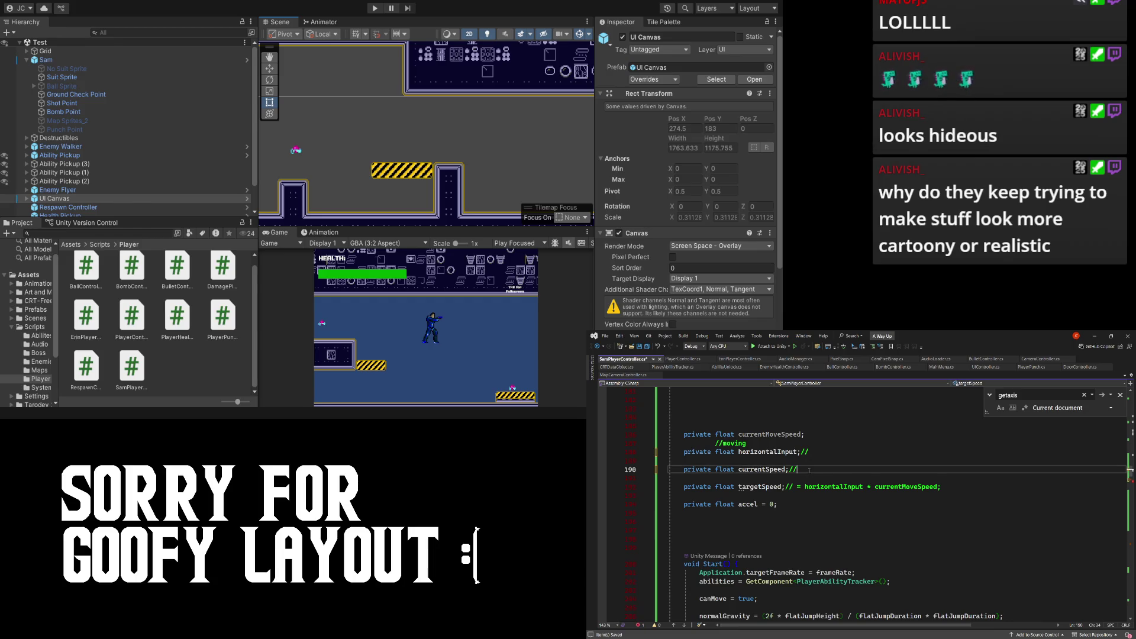
key(BackSpace)
key(BackSpace)
key(BackSpace)
key(BackSpace)
key(BackSpace)
key(BackSpace)
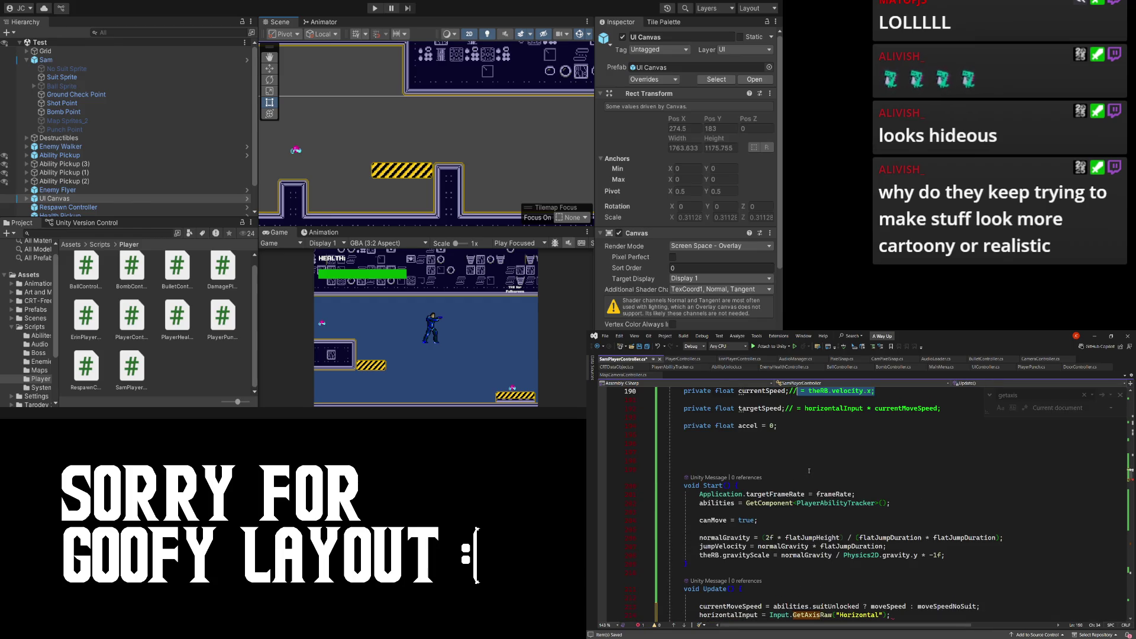
scroll(806, 469, up, 3)
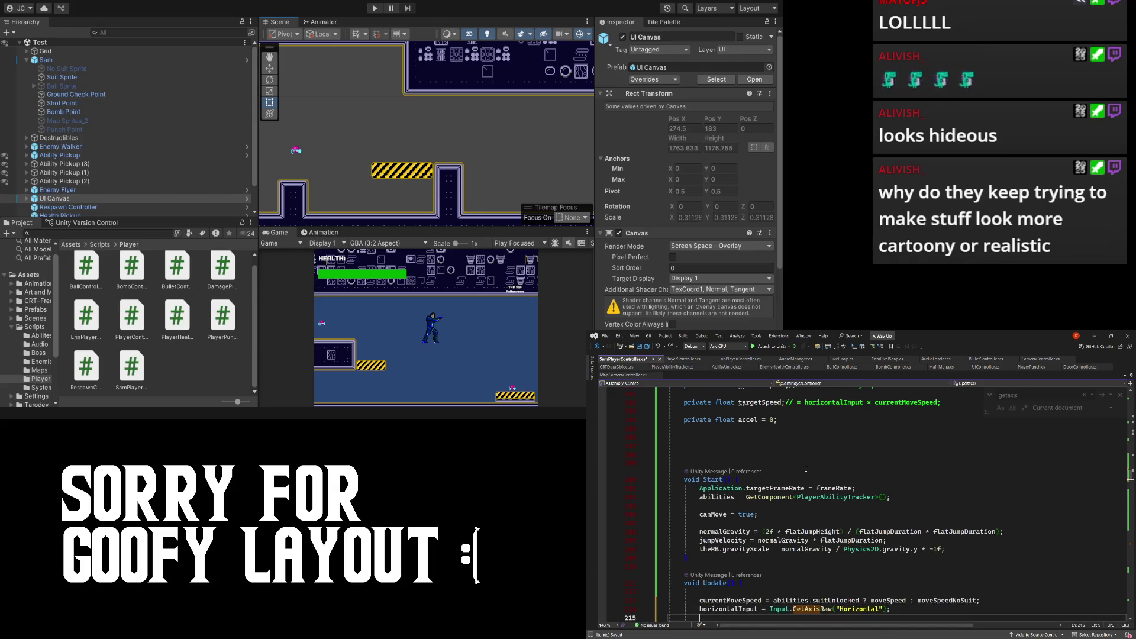
- Cut '= theRB.velocity.x' from the currentSpeed field and type 'currentSpeed =' in Update()
click(865, 463)
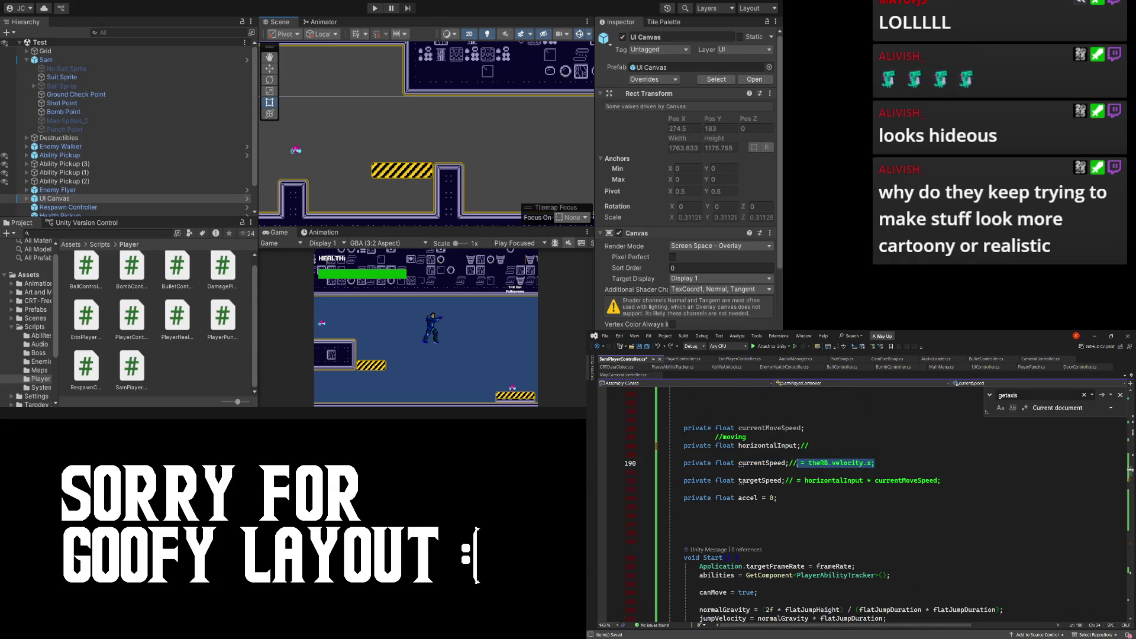
click(786, 463)
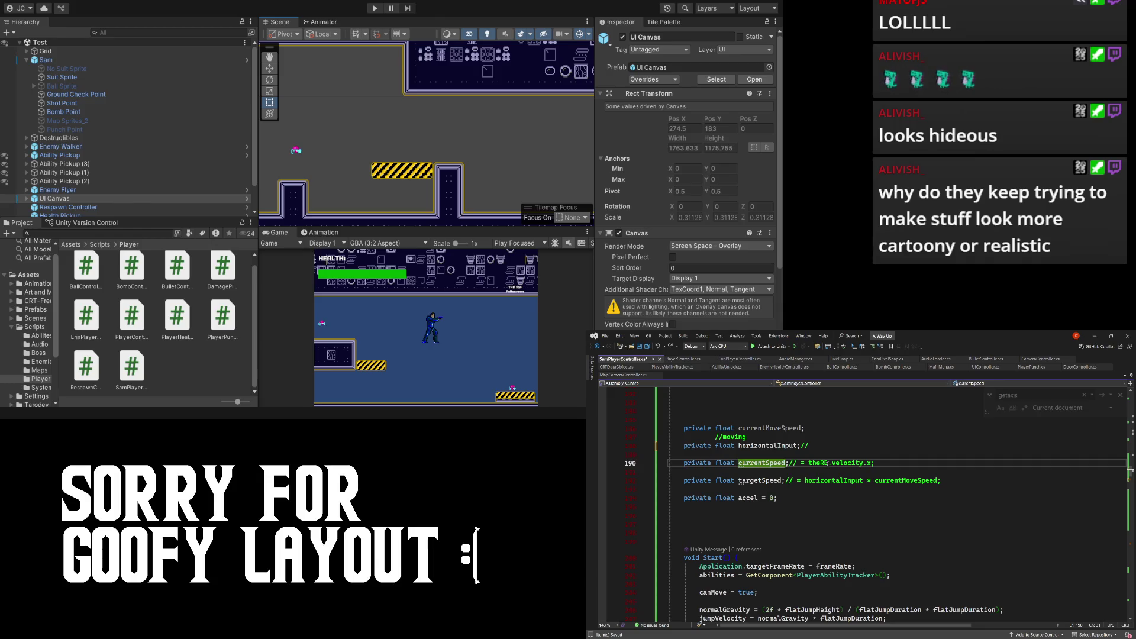
key(ctrl+minus)
scroll(828, 468, up, 6)
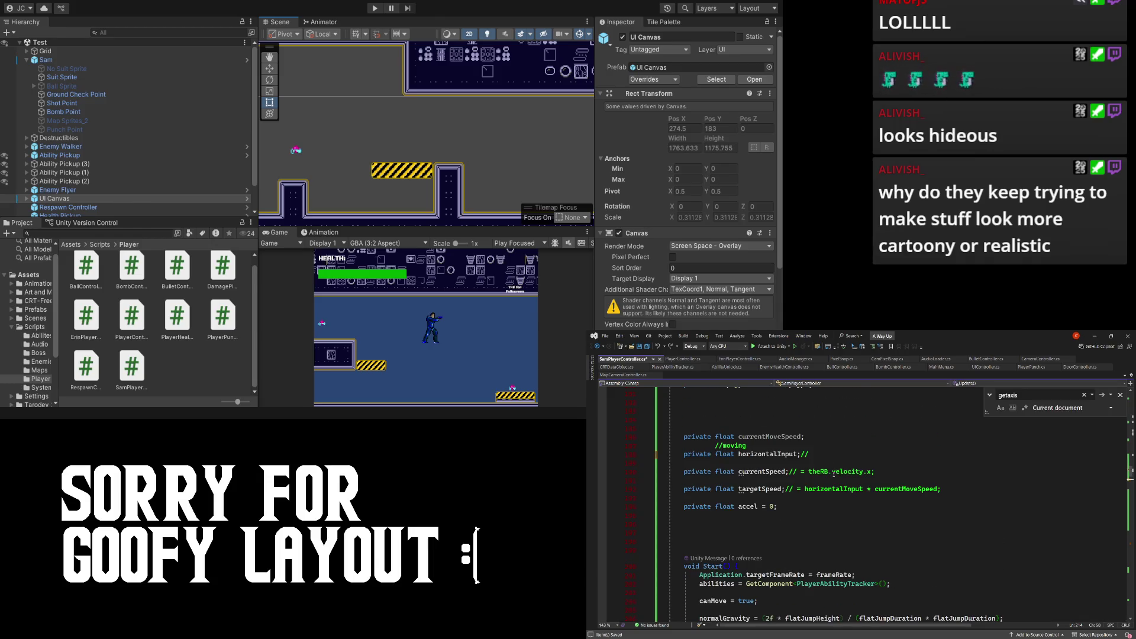
drag(881, 550, 798, 550)
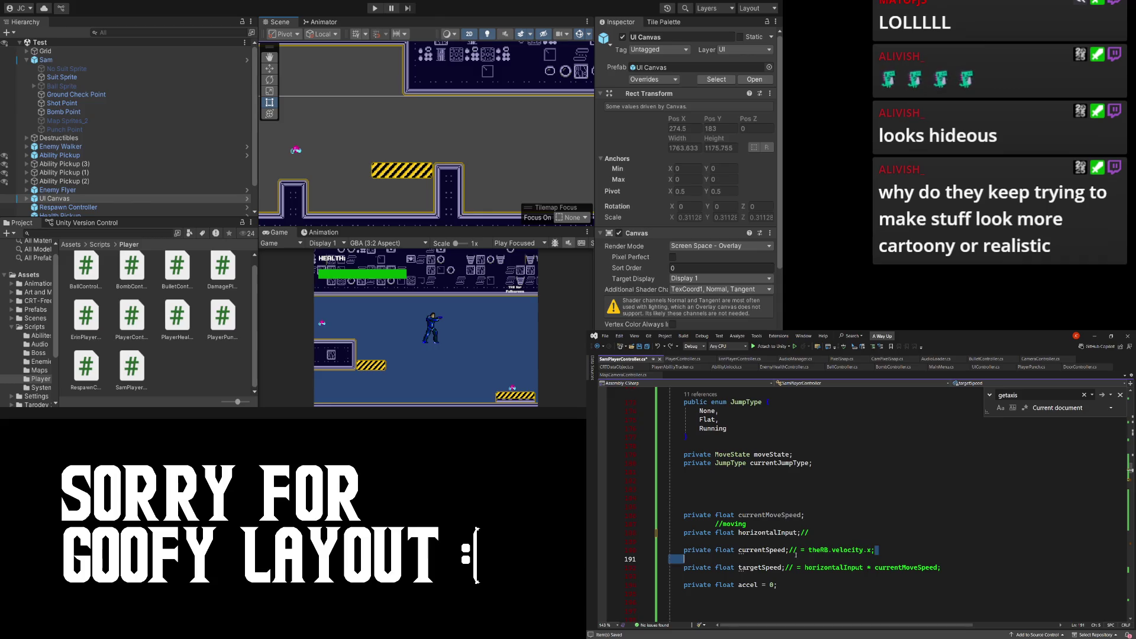
key(ctrl+minus)
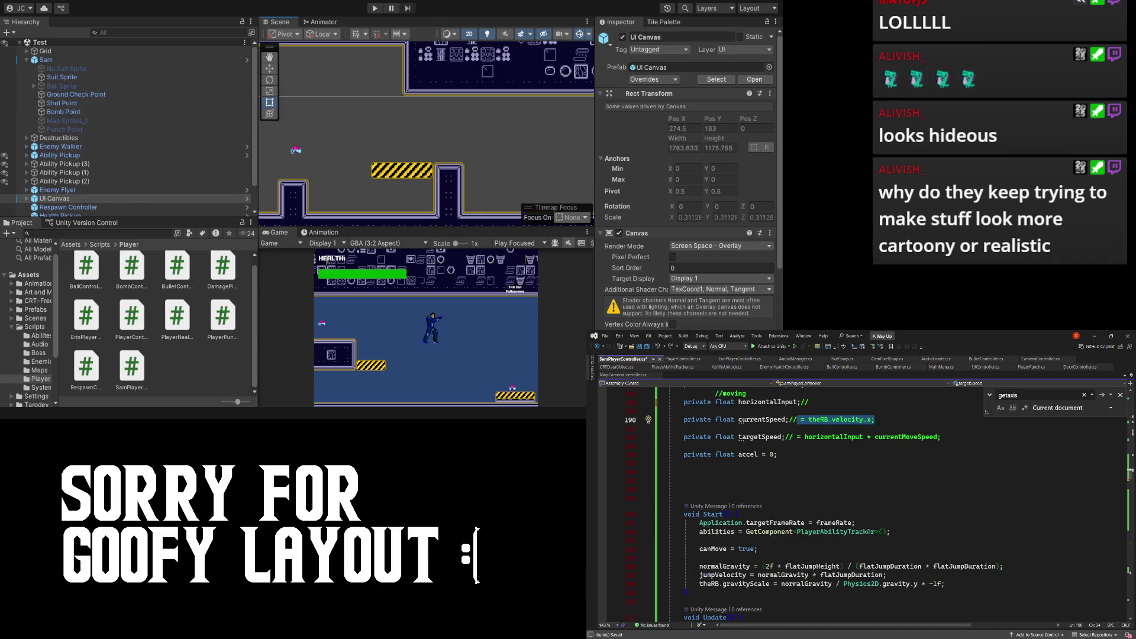
key(Return)
text(currentSpeed =)
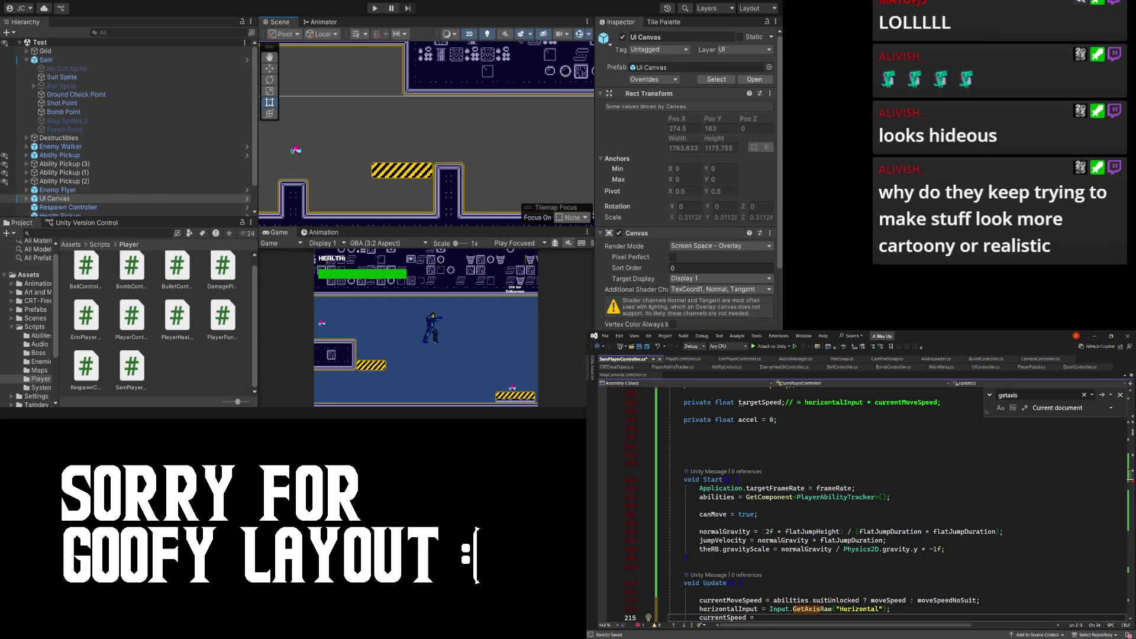
- Paste the velocity expression after 'currentSpeed =' in Update() and remove the duplicate equals sign
click(743, 583)
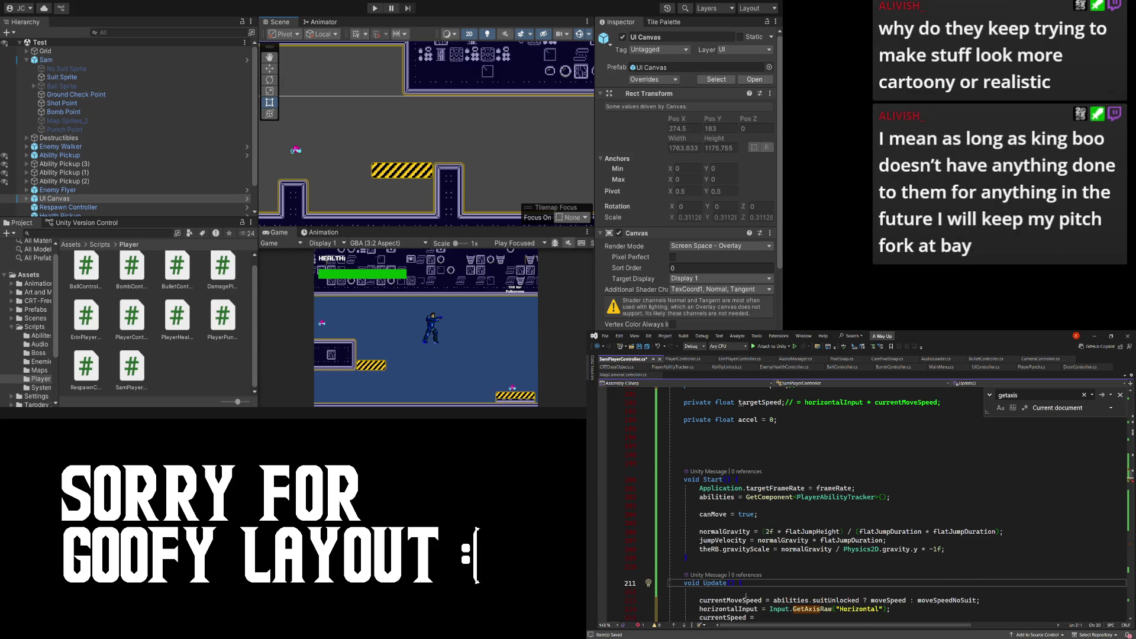
scroll(740, 564, down, 2)
key(Down)
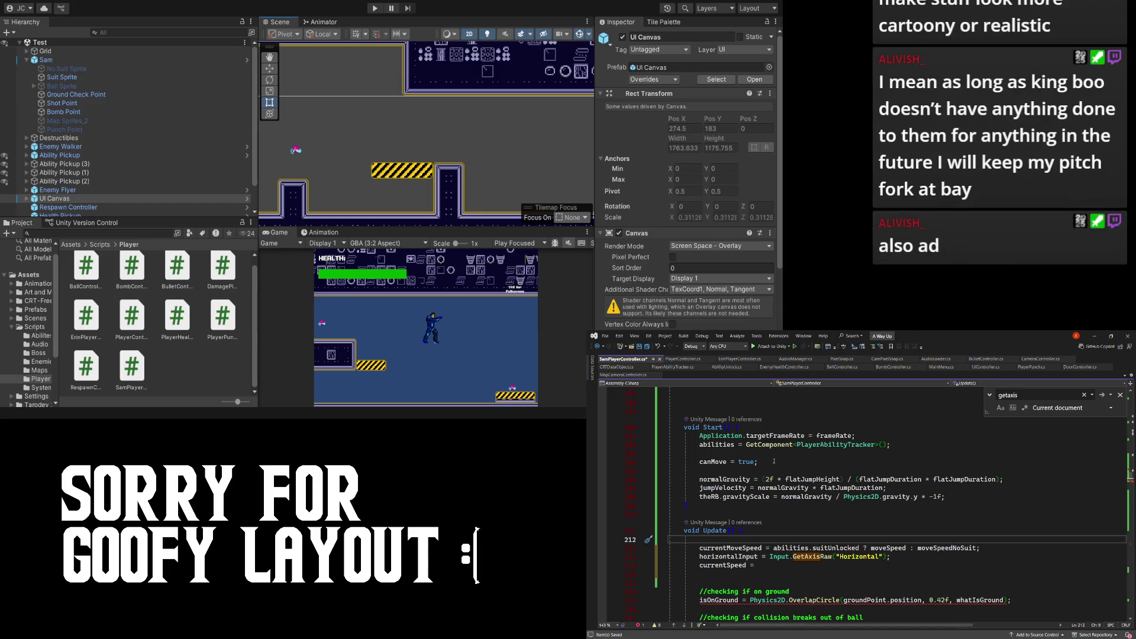
scroll(859, 448, up, 2)
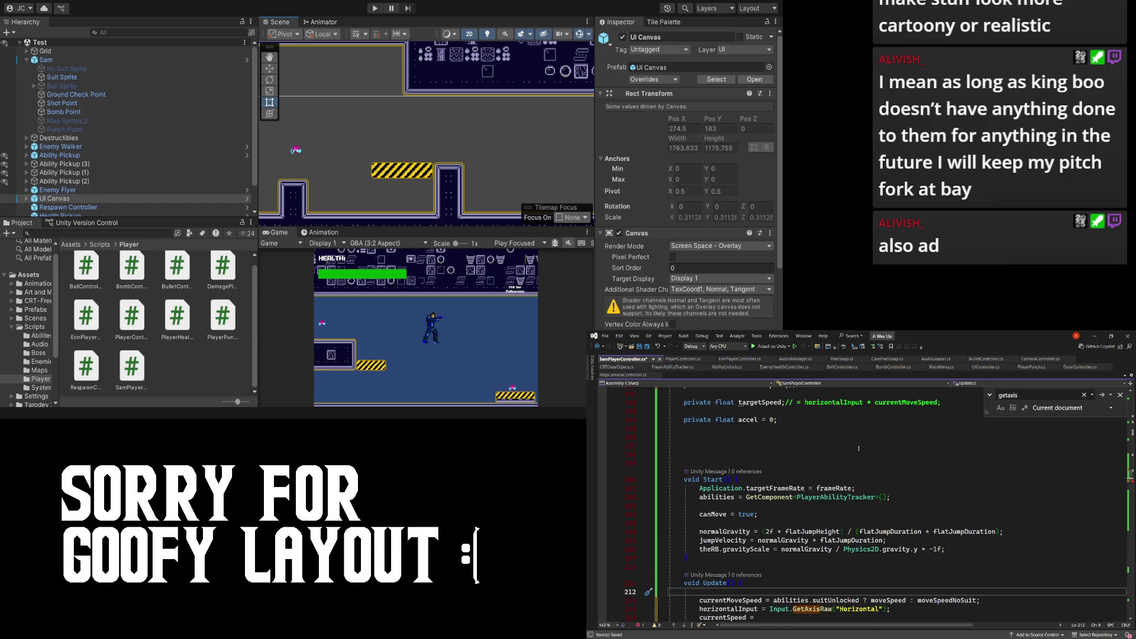
scroll(927, 456, down, 6)
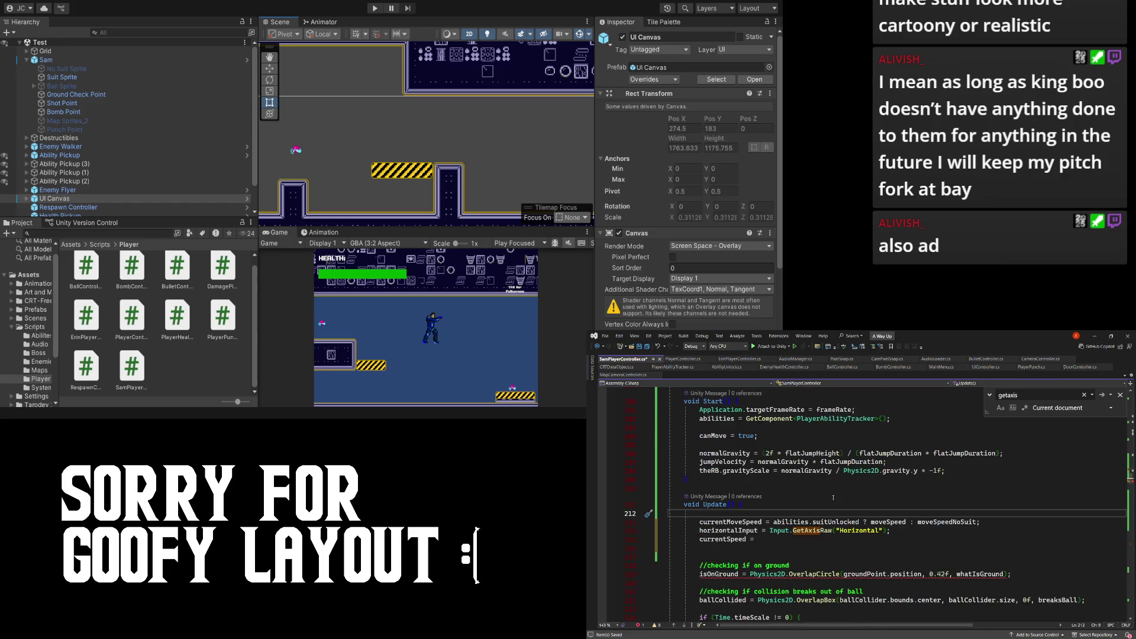
click(773, 464)
text(= theRB.velocity.x;)
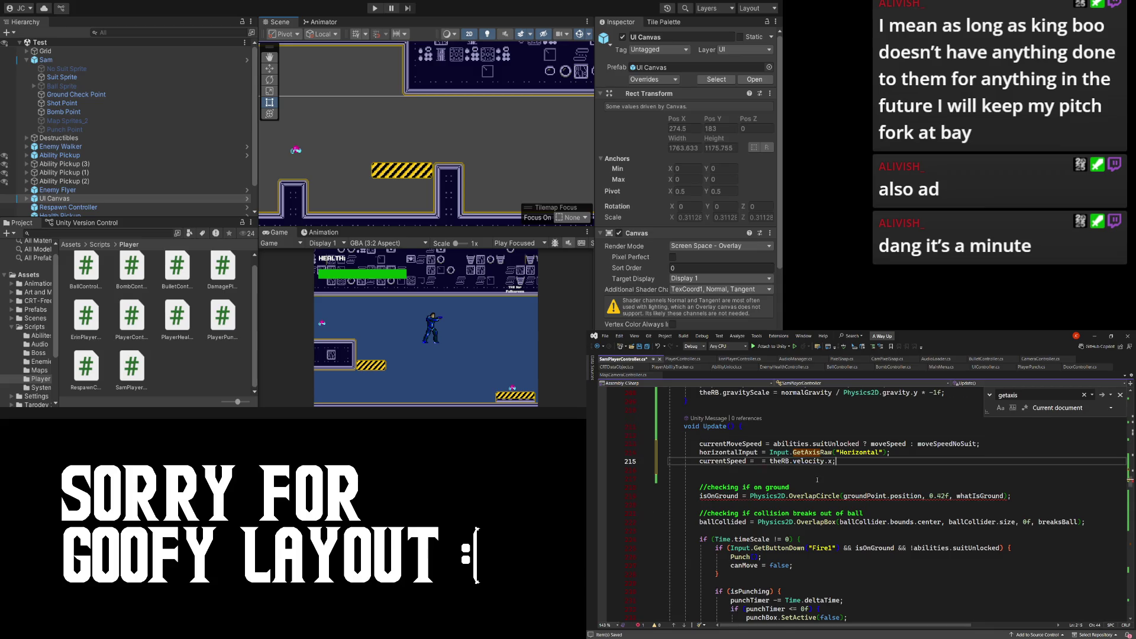
scroll(817, 480, up, 1)
key(BackSpace)
key(BackSpace)
key(BackSpace)
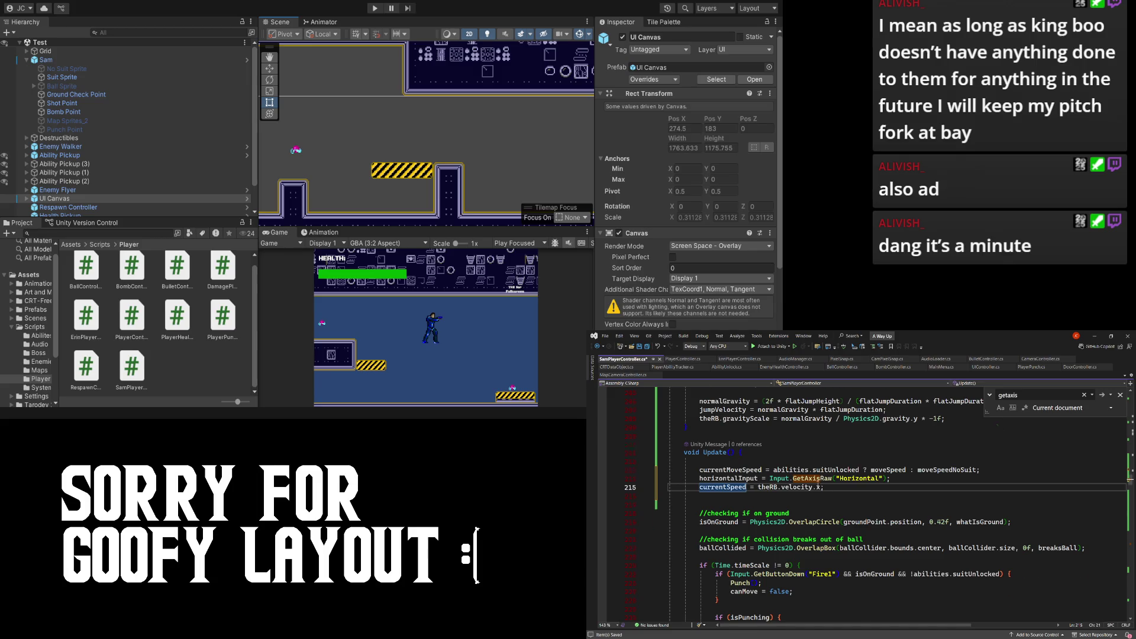
scroll(819, 479, up, 6)
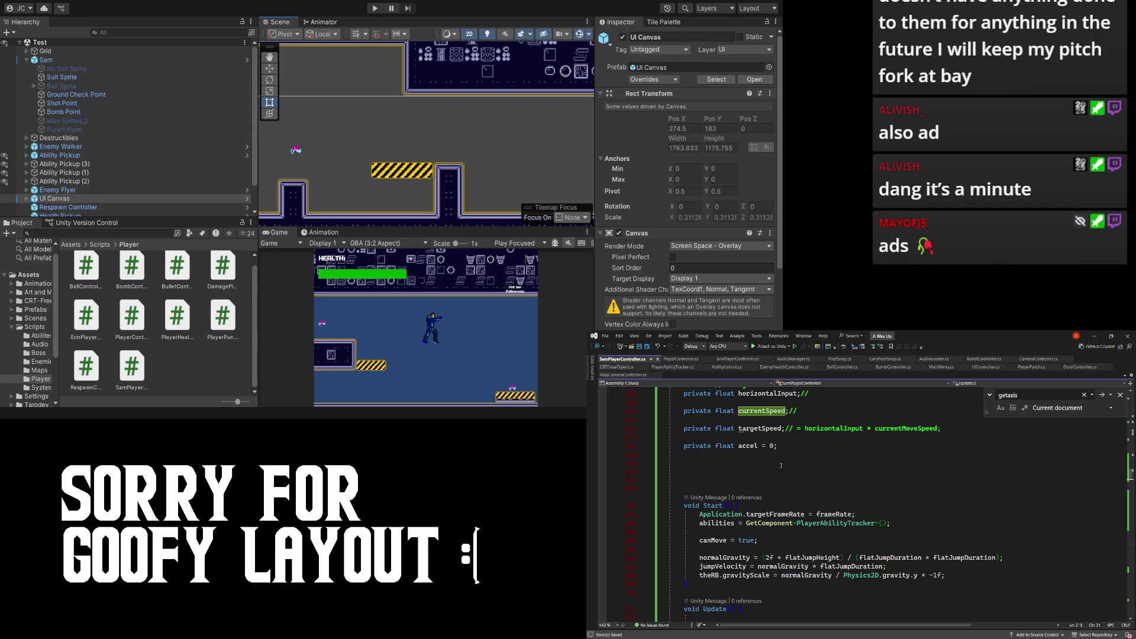
scroll(762, 486, up, 2)
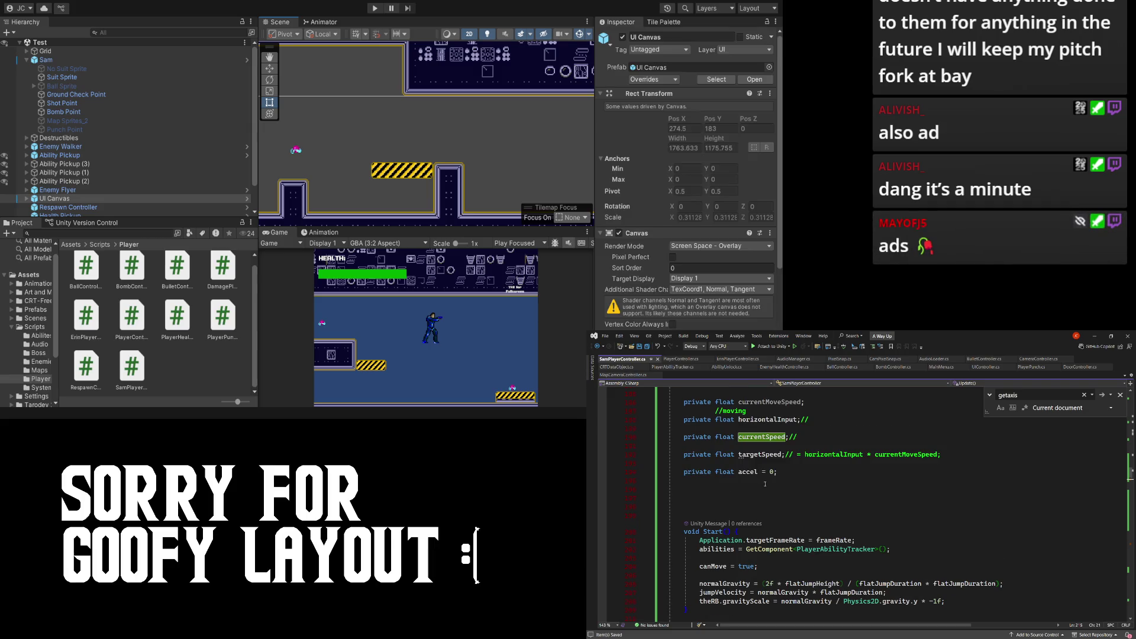
drag(795, 480, 937, 483)
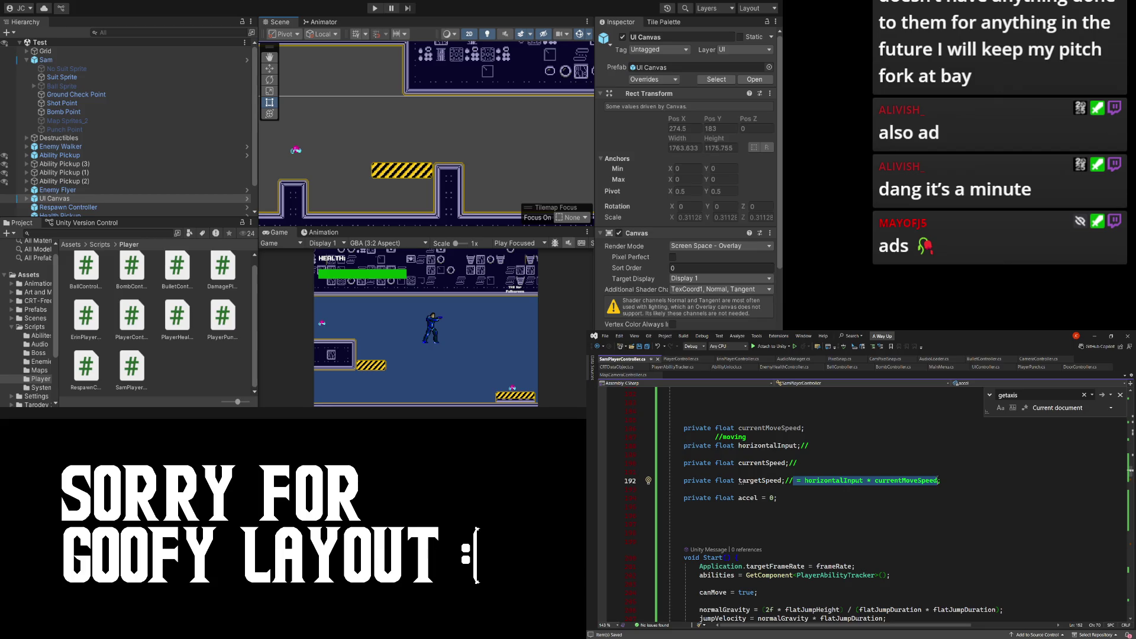
- Delete the commented targetSpeed formula and the trailing // after horizontalInput, currentSpeed and targetSpeed
key(BackSpace)
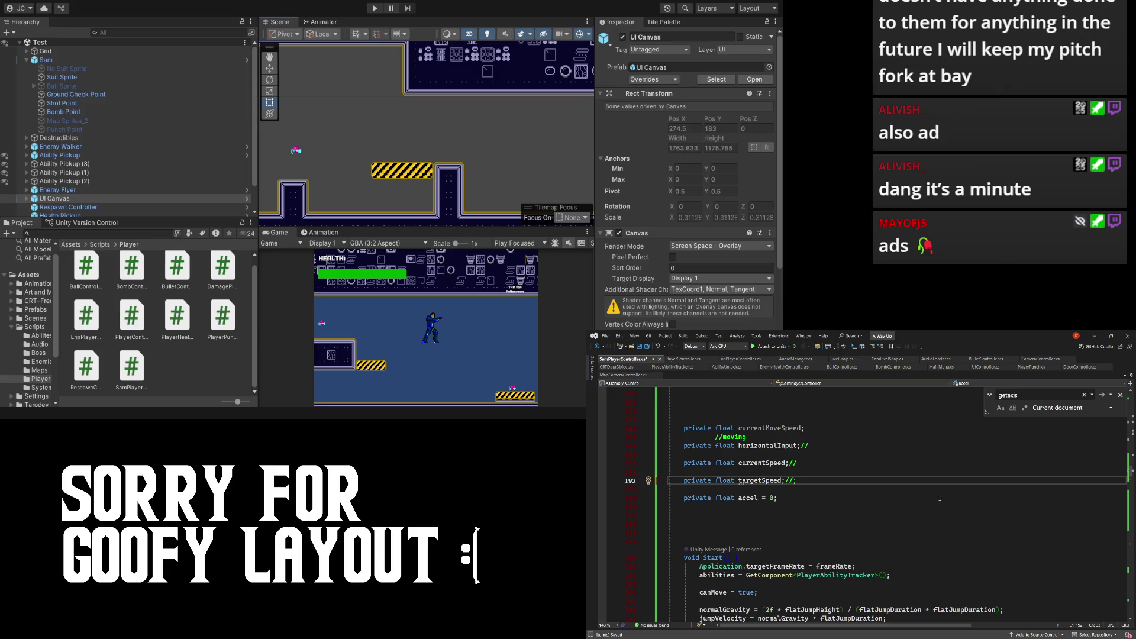
key(Delete)
click(819, 448)
key(BackSpace)
click(800, 465)
key(BackSpace)
key(BackSpace)
click(803, 480)
key(BackSpace)
key(BackSpace)
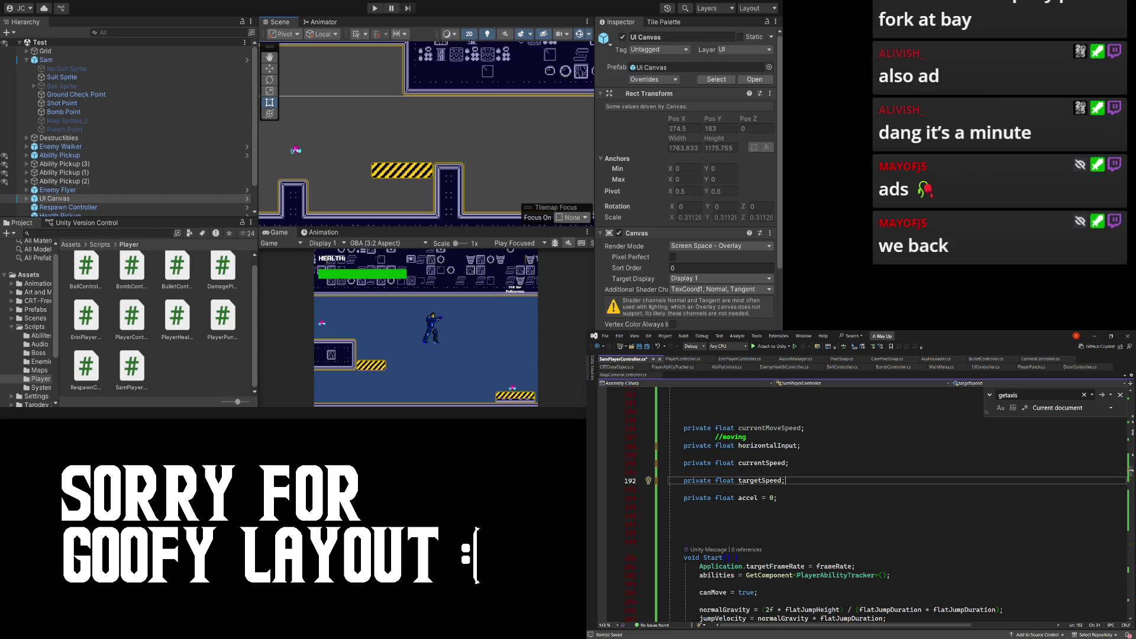
- Type a chat greeting on the blank line below accel, then undo it
scroll(916, 501, down, 1)
click(916, 491)
text(hello chat )
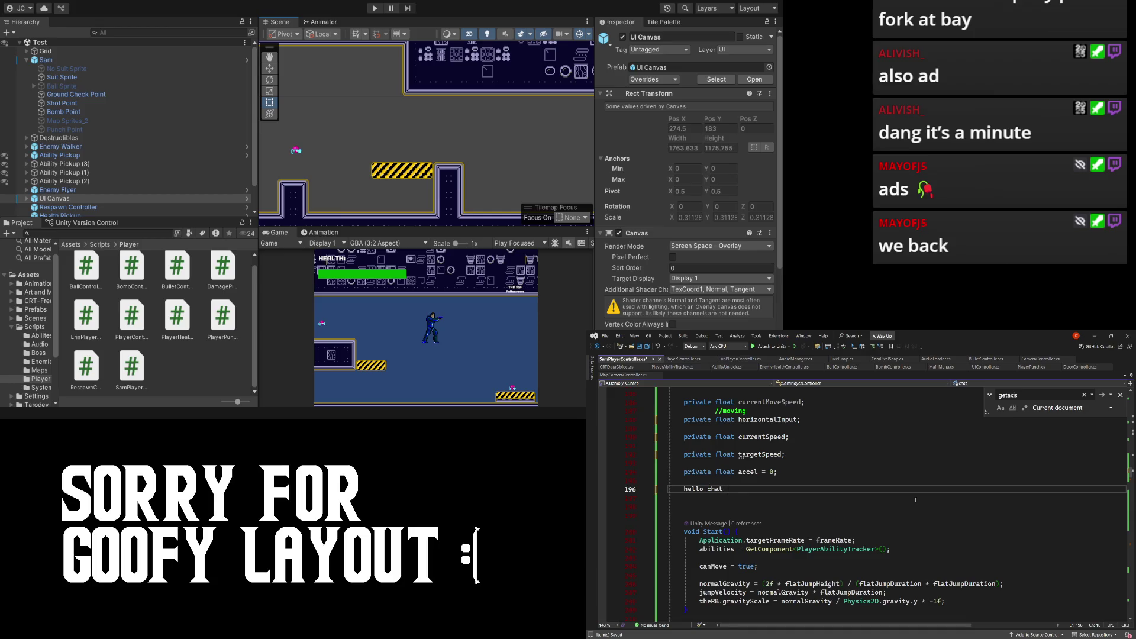
text(yall have)
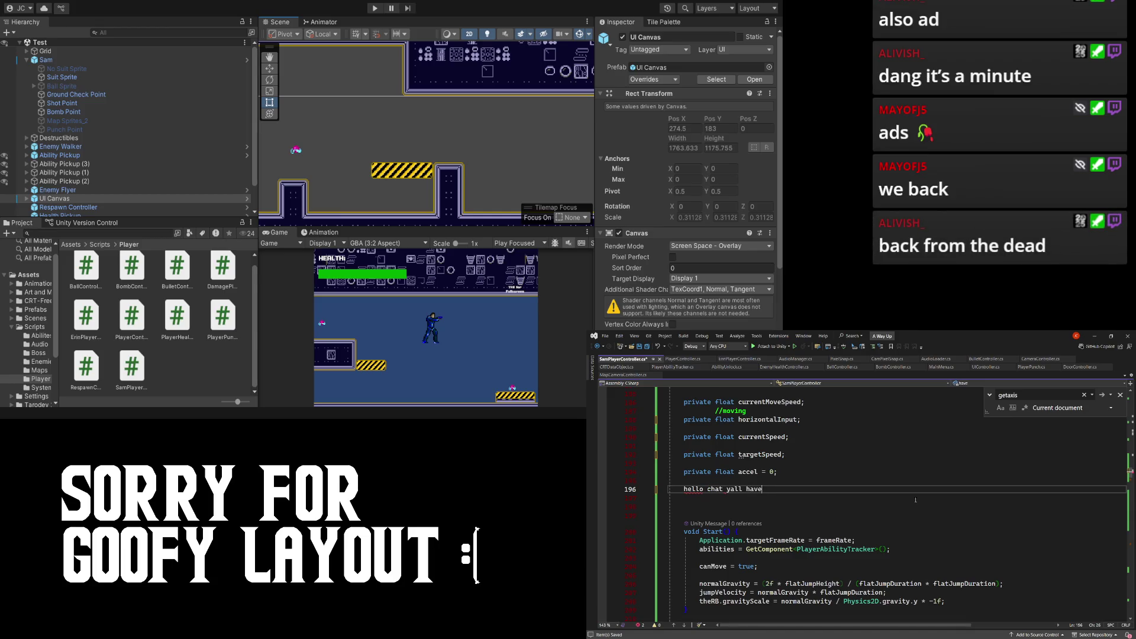
text( ads nerds lol)
key(ctrl+z)
key(ctrl+z)
key(ctrl+z)
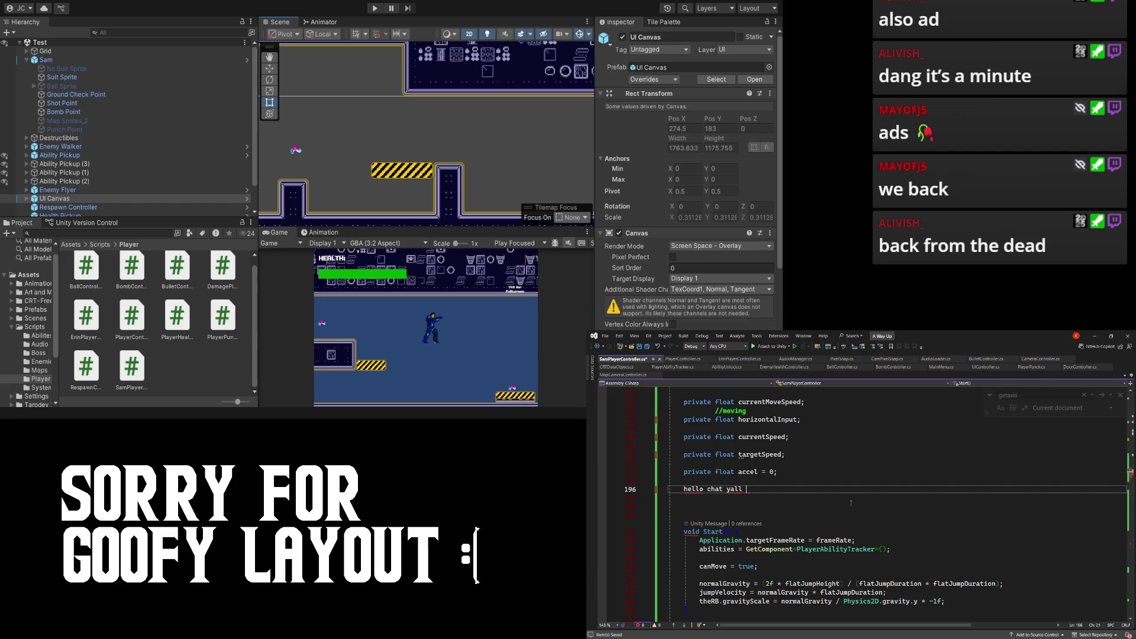
- Remove the stray slash after targetSpeed and the temporary //yo comment line
scroll(828, 490, up, 2)
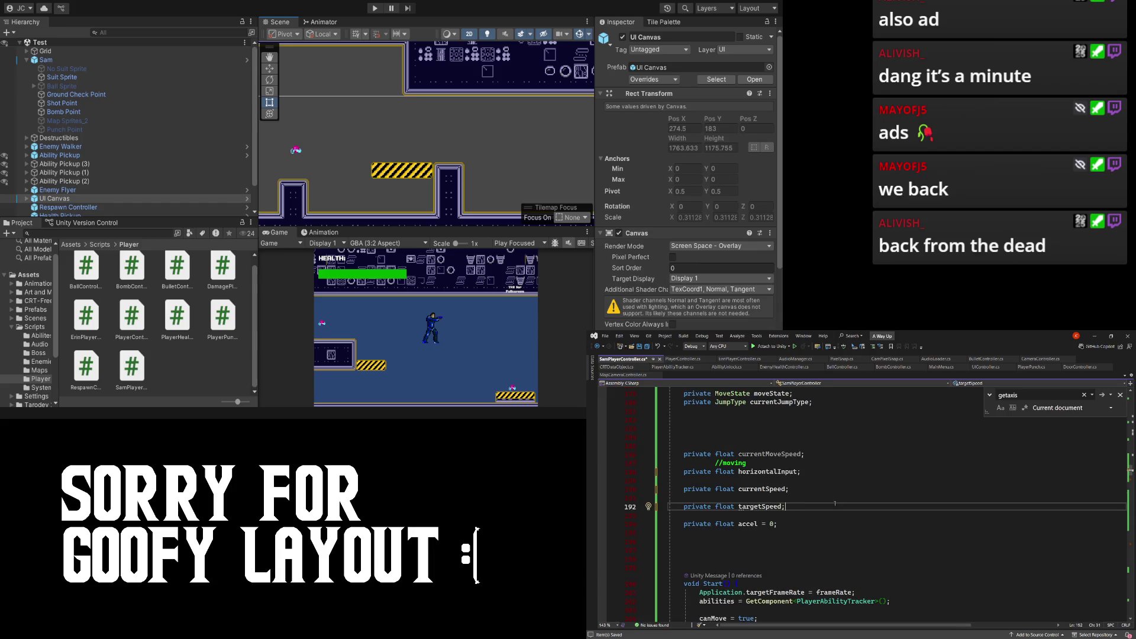
key(BackSpace)
key(Return)
text(//)
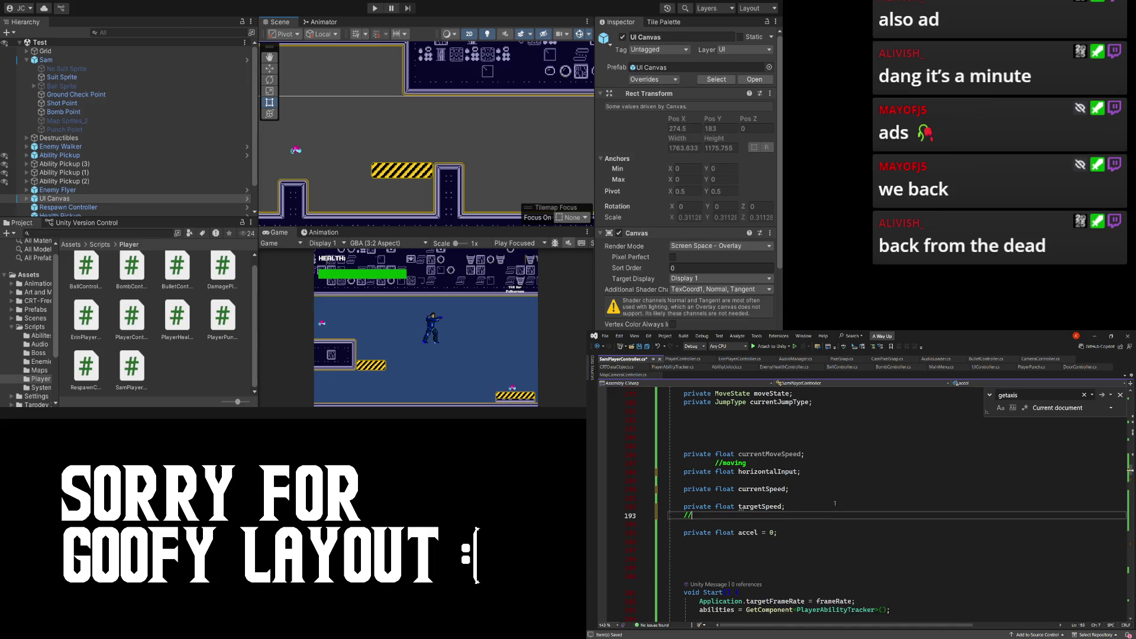
text(yo)
key(BackSpace)
key(BackSpace)
key(BackSpace)
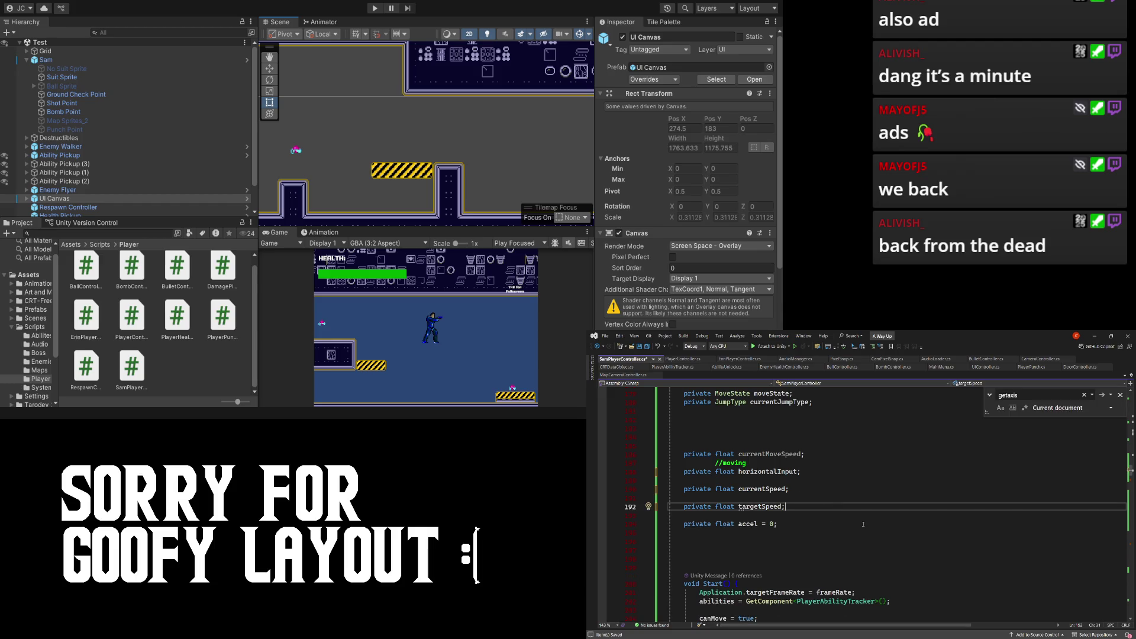
scroll(867, 524, down, 1)
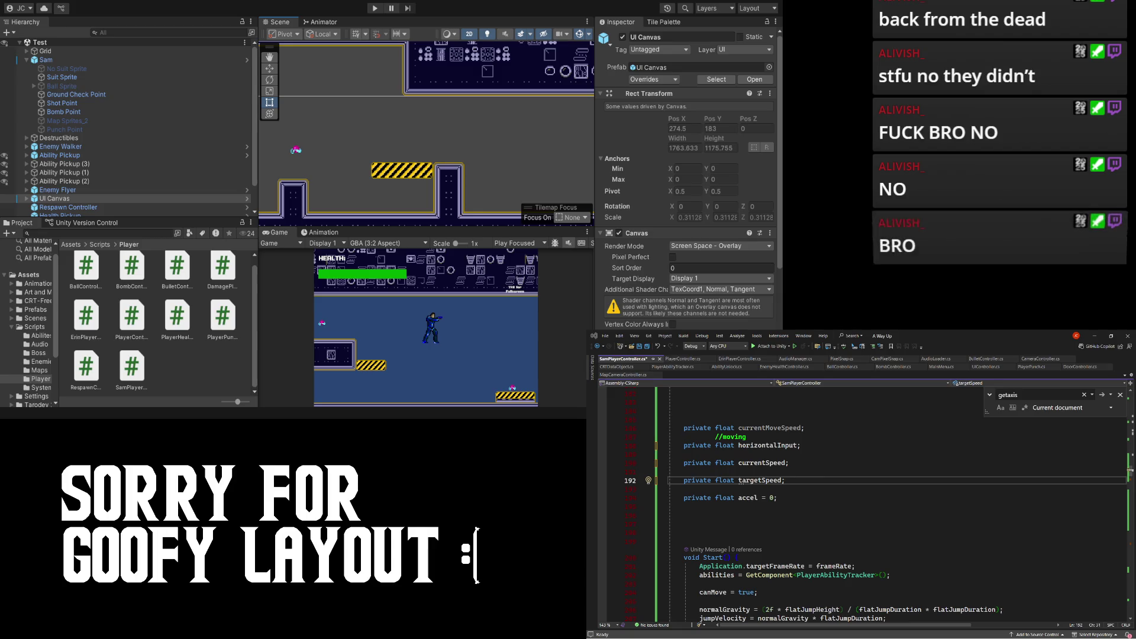
- Nudge the code editor window down and switch to the Chrome window with the Boo image
click(685, 533)
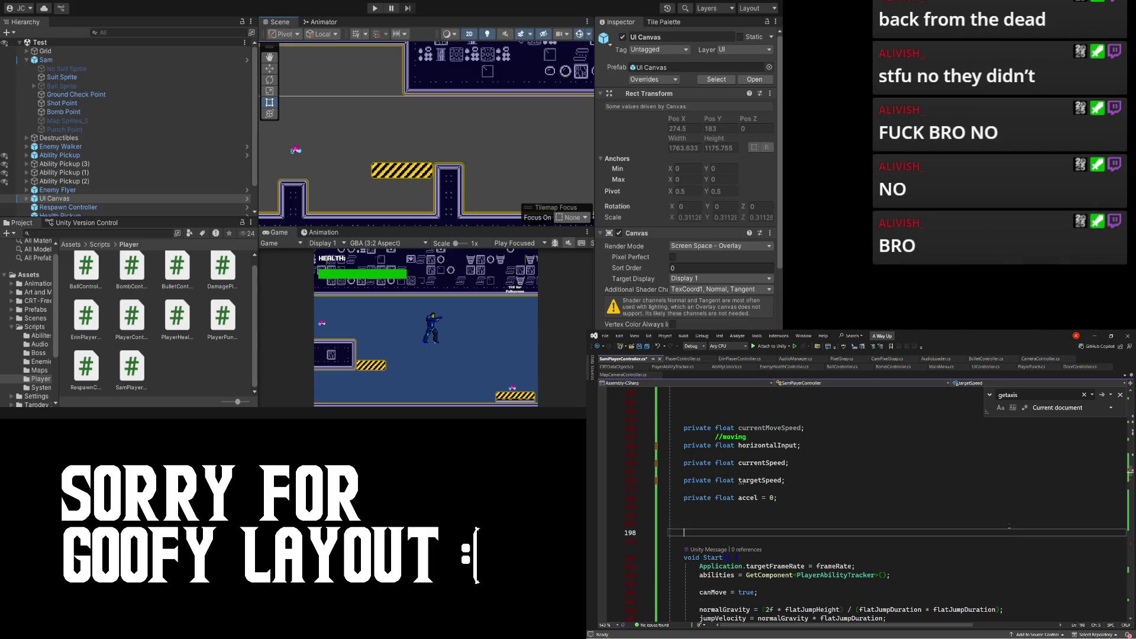
mouse_move(929, 388)
mouse_down()
mouse_move(924, 451)
mouse_move(964, 393)
mouse_move(960, 414)
mouse_move(932, 346)
mouse_move(948, 393)
mouse_move(947, 637)
mouse_move(947, 578)
mouse_move(948, 625)
mouse_move(947, 607)
mouse_move(1134, 636)
mouse_up()
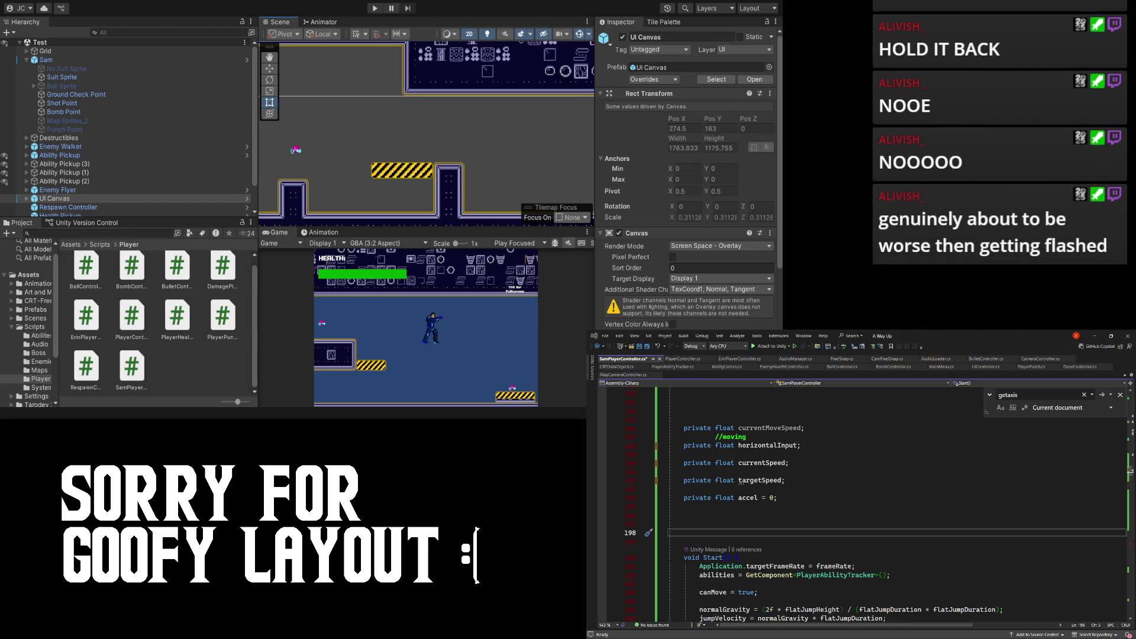
key(alt+Tab)
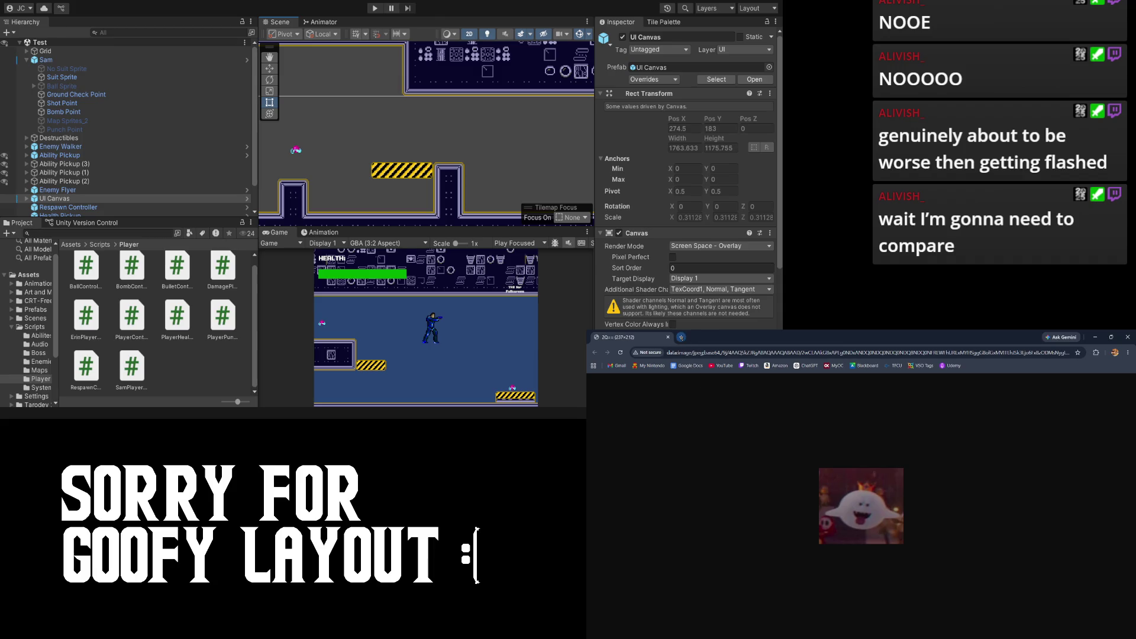
click(669, 337)
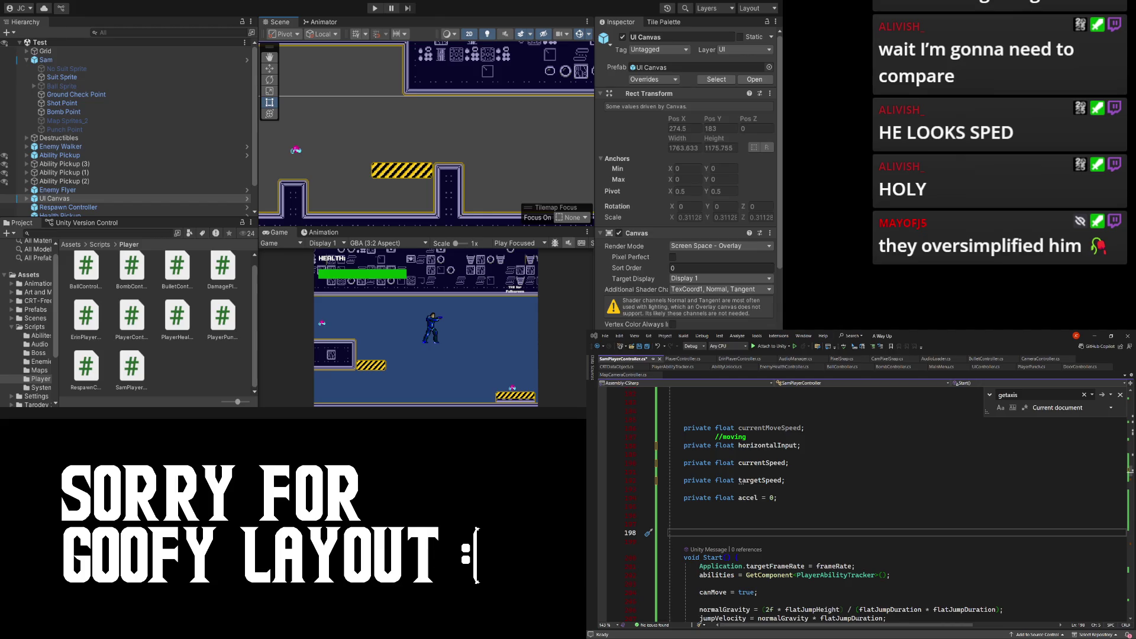
key(alt+Tab)
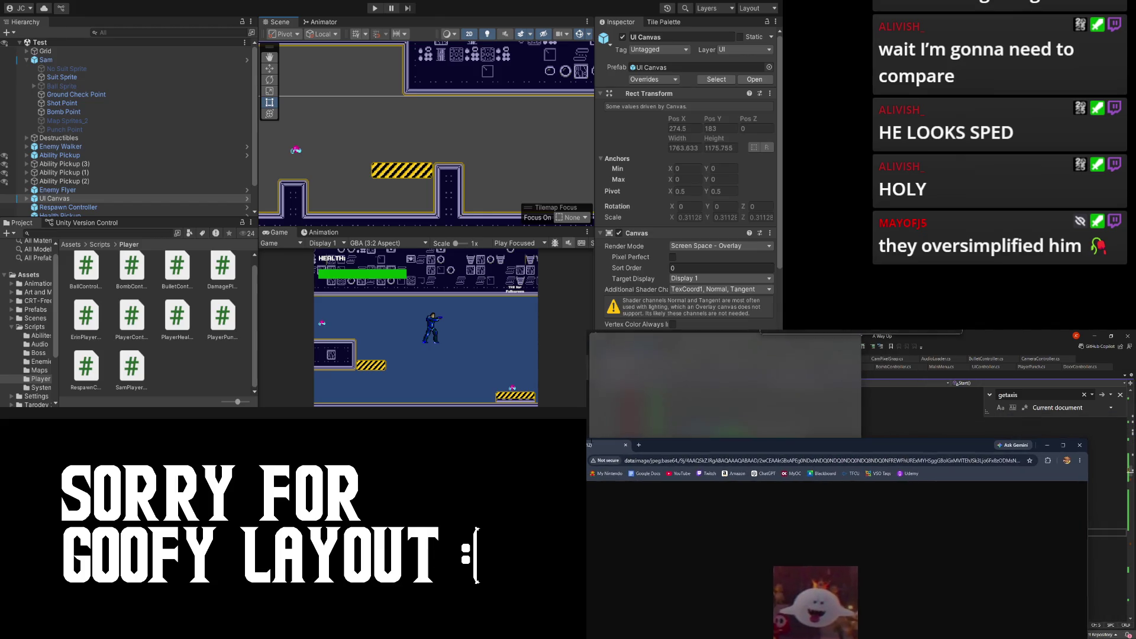
key(alt+Tab)
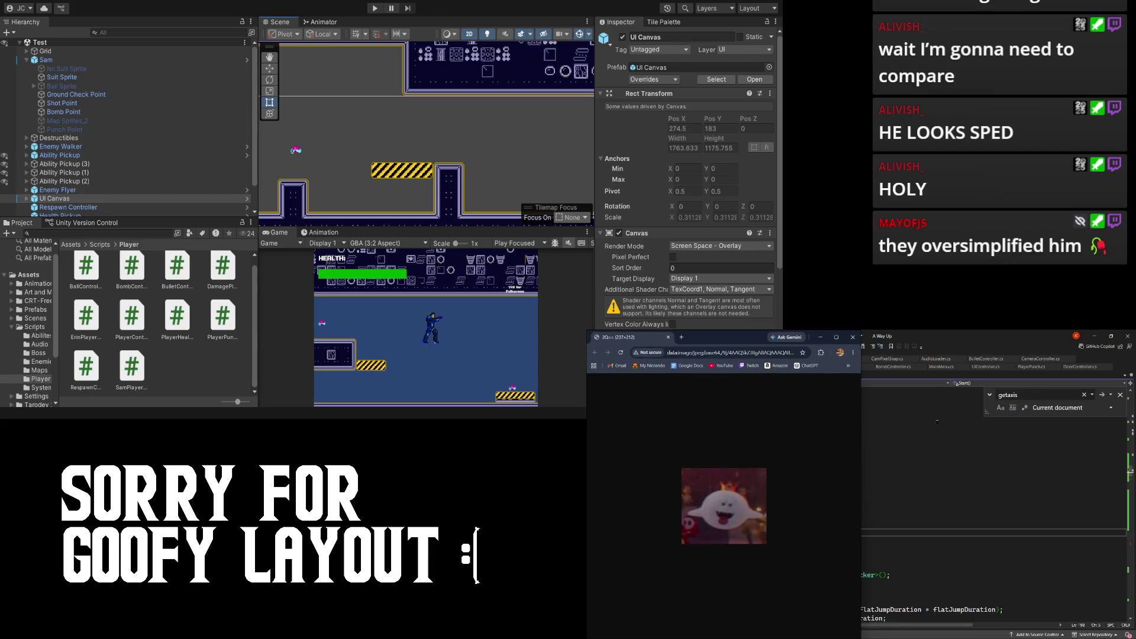
mouse_move(1130, 471)
mouse_down()
mouse_move(1100, 424)
mouse_move(1133, 455)
mouse_up()
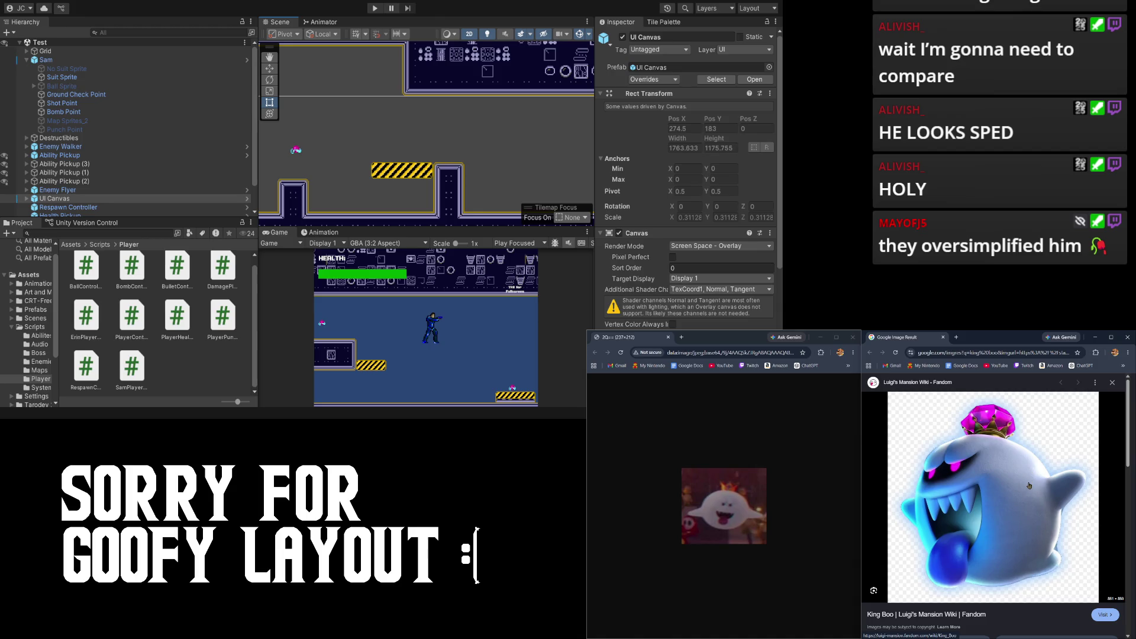
scroll(1064, 469, down, 5)
scroll(1065, 470, up, 5)
scroll(974, 520, down, 1)
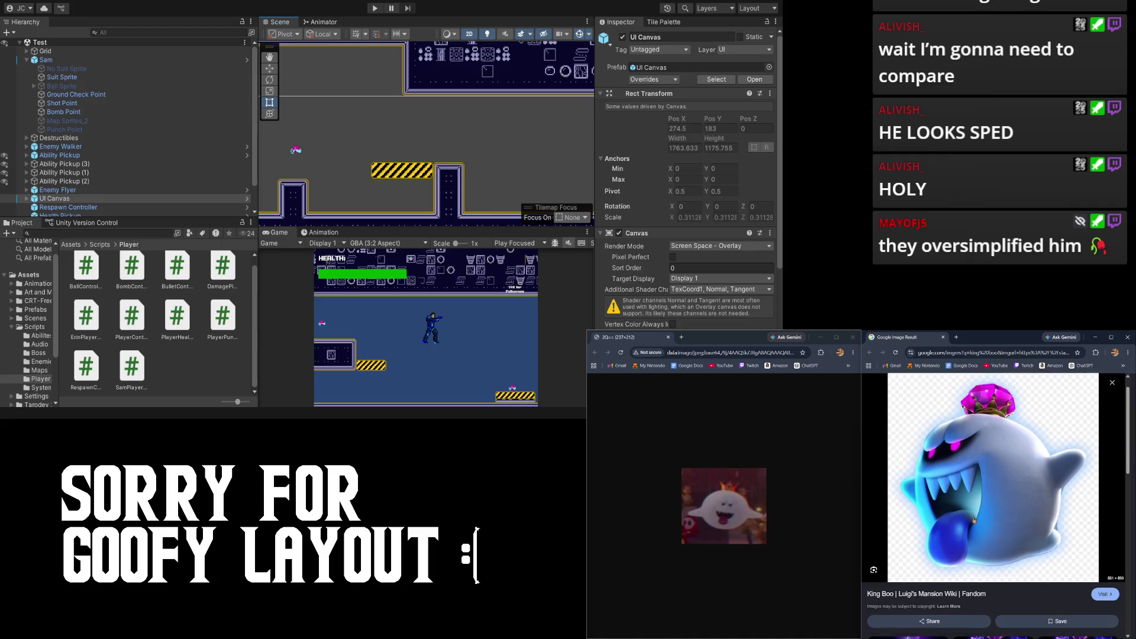
scroll(973, 520, up, 1)
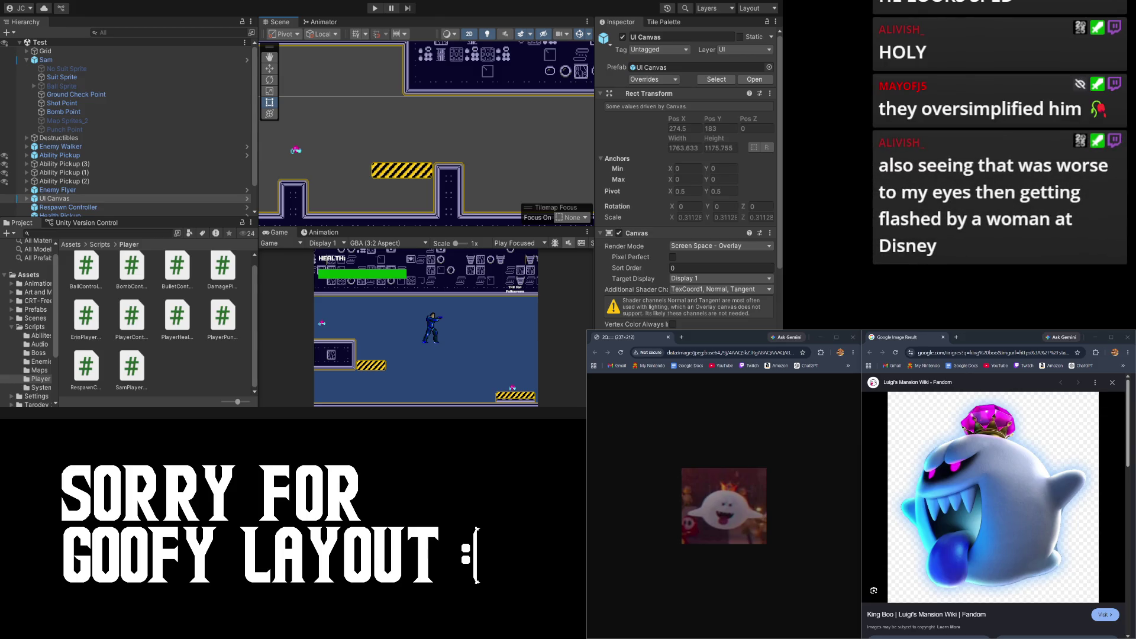
key(Right)
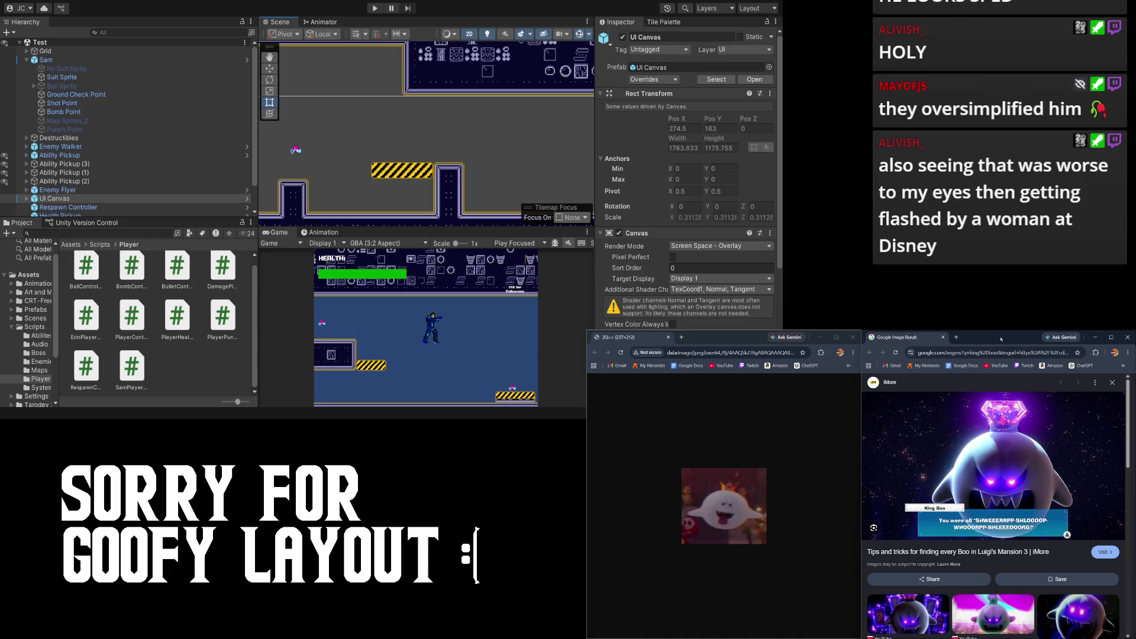
click(1096, 338)
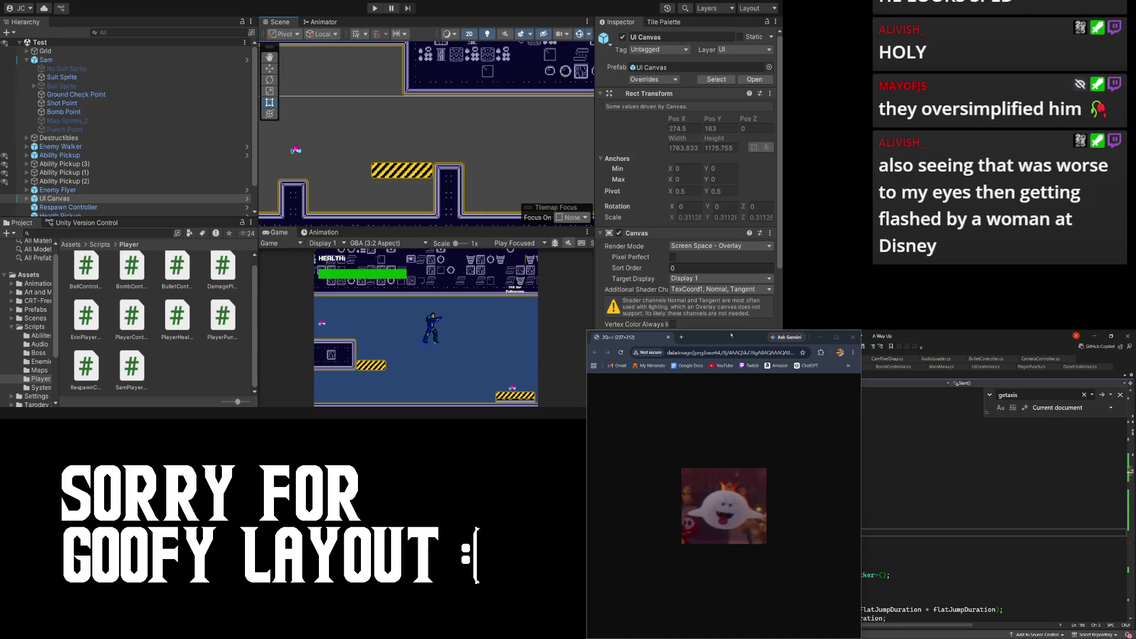
double_click(732, 335)
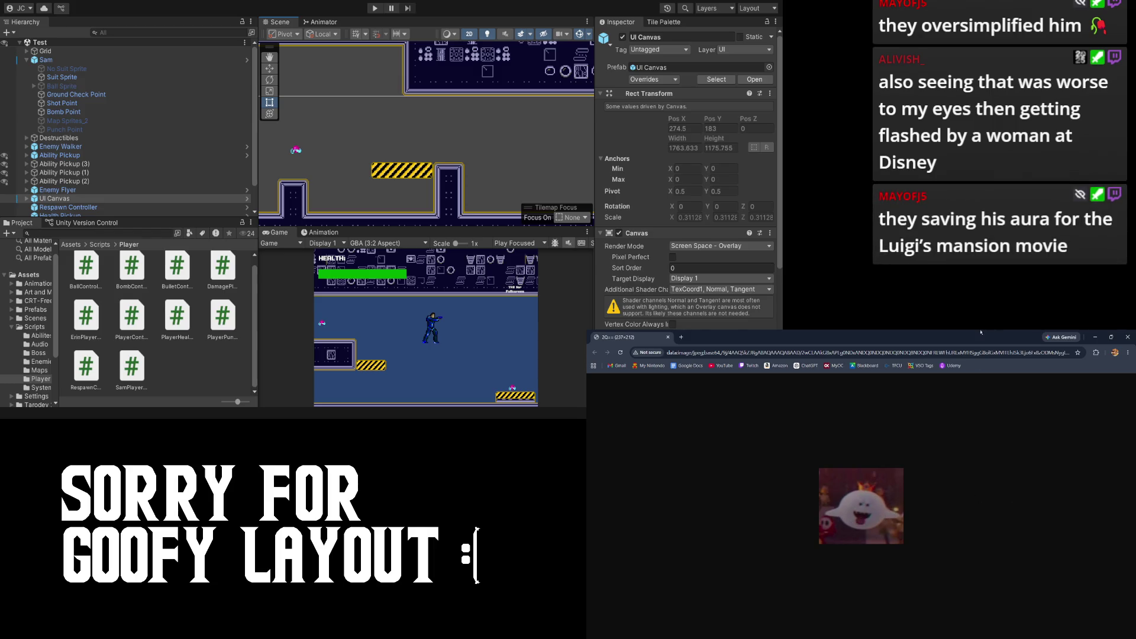
key(alt+Tab)
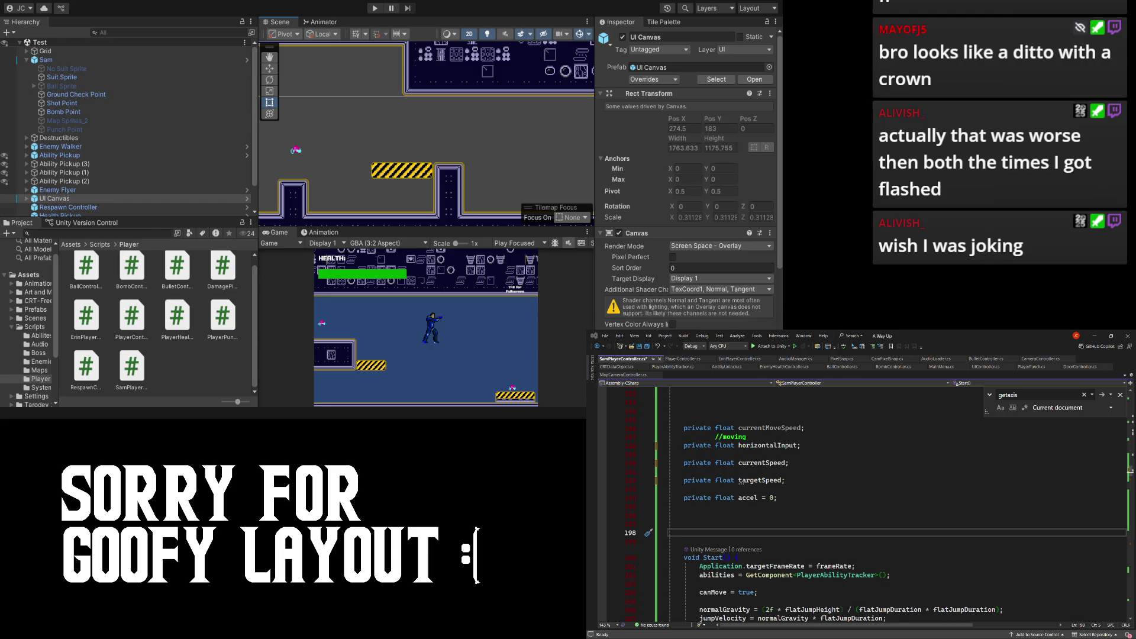
- Place the insertion point on the empty line under targetSpeed in SamPlayerController.cs
click(1008, 490)
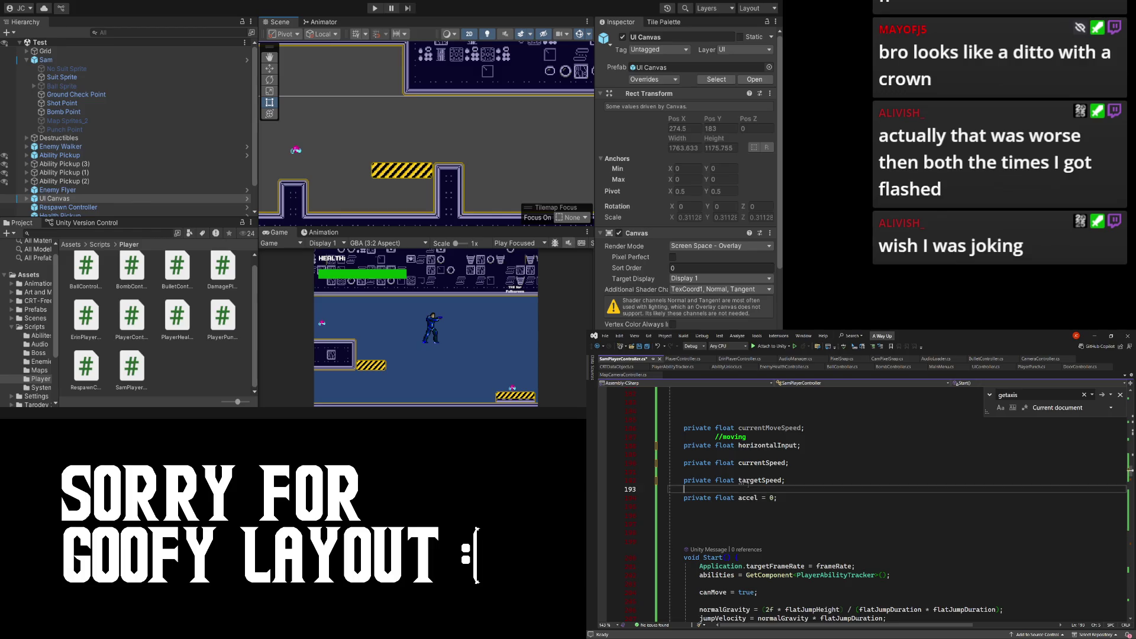
scroll(823, 484, down, 3)
scroll(823, 484, up, 2)
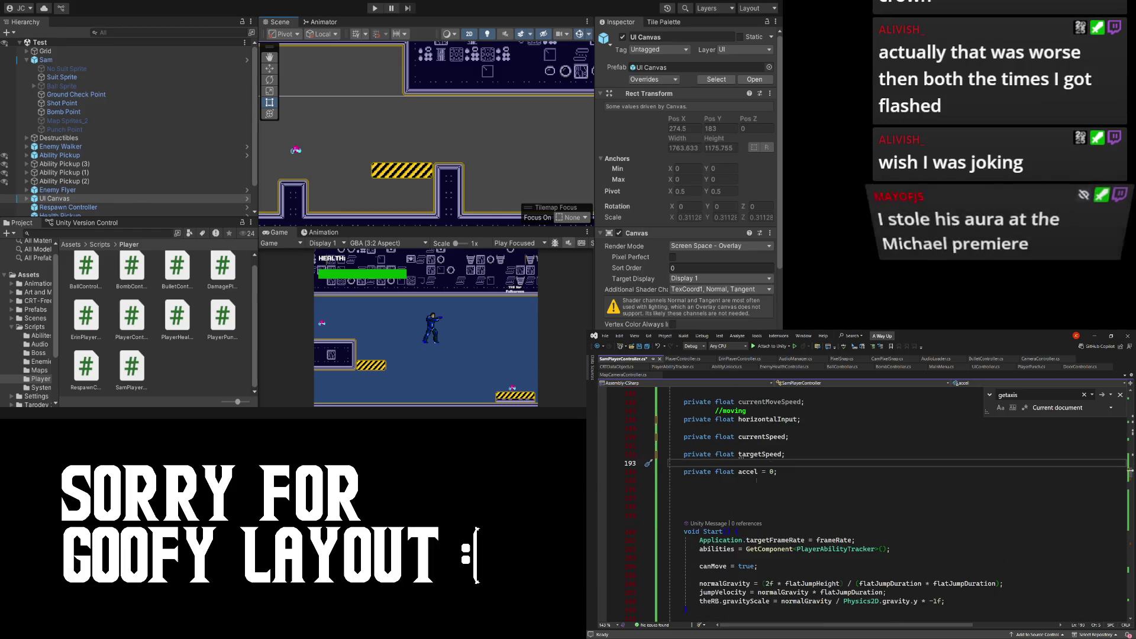
- Delete the extra blank line below the accel declaration
click(736, 498)
key(BackSpace)
scroll(737, 501, down, 3)
scroll(734, 493, up, 6)
scroll(780, 530, down, 8)
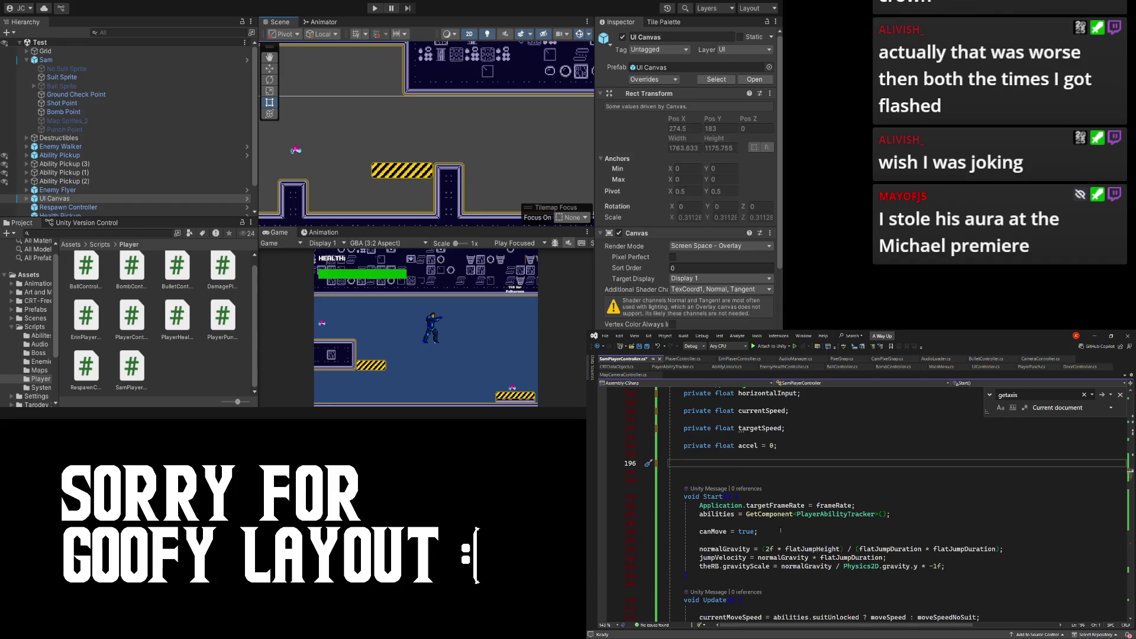
- Add a targetSpeed = horizontalInput * currentMoveSpeed line below currentSpeed in Update()
click(829, 531)
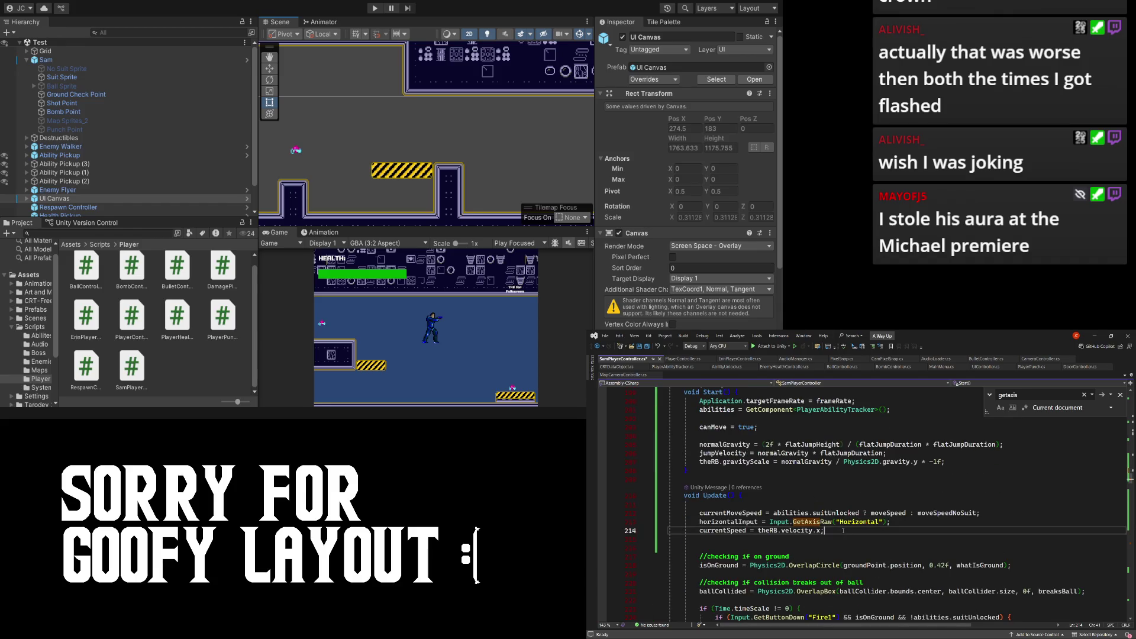
key(Return)
text(target)
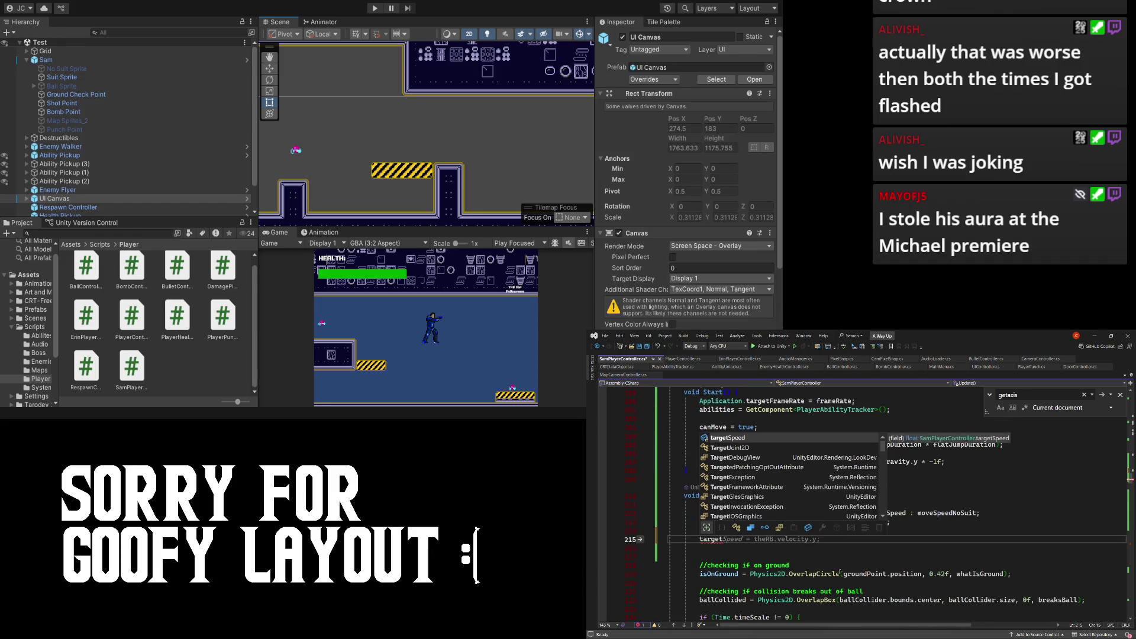
key(Tab)
scroll(834, 550, up, 5)
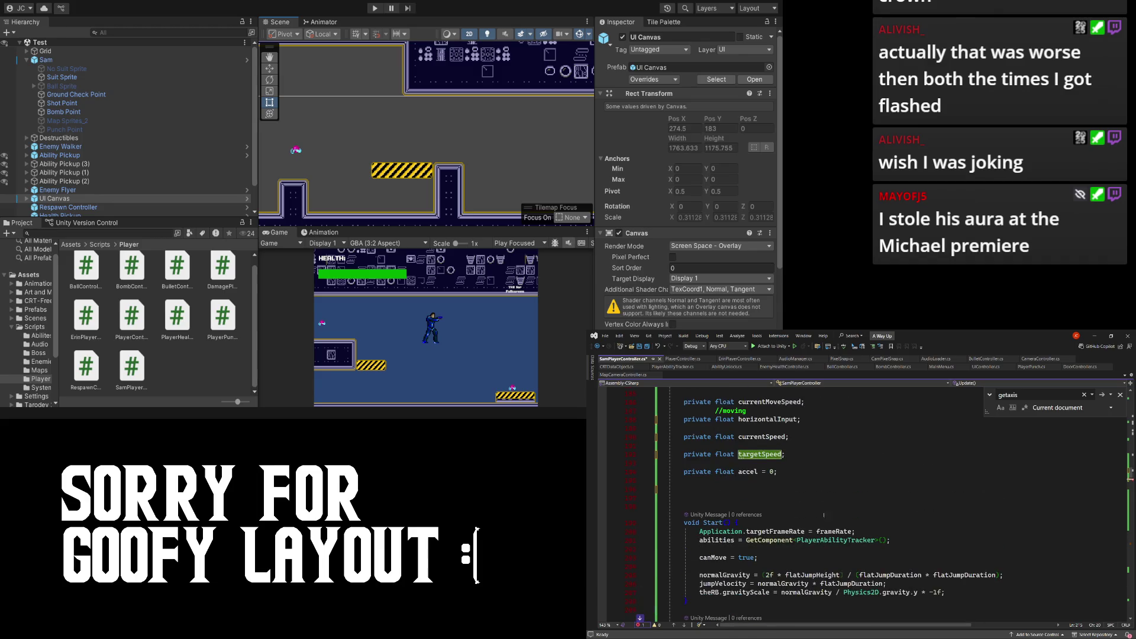
scroll(783, 472, down, 6)
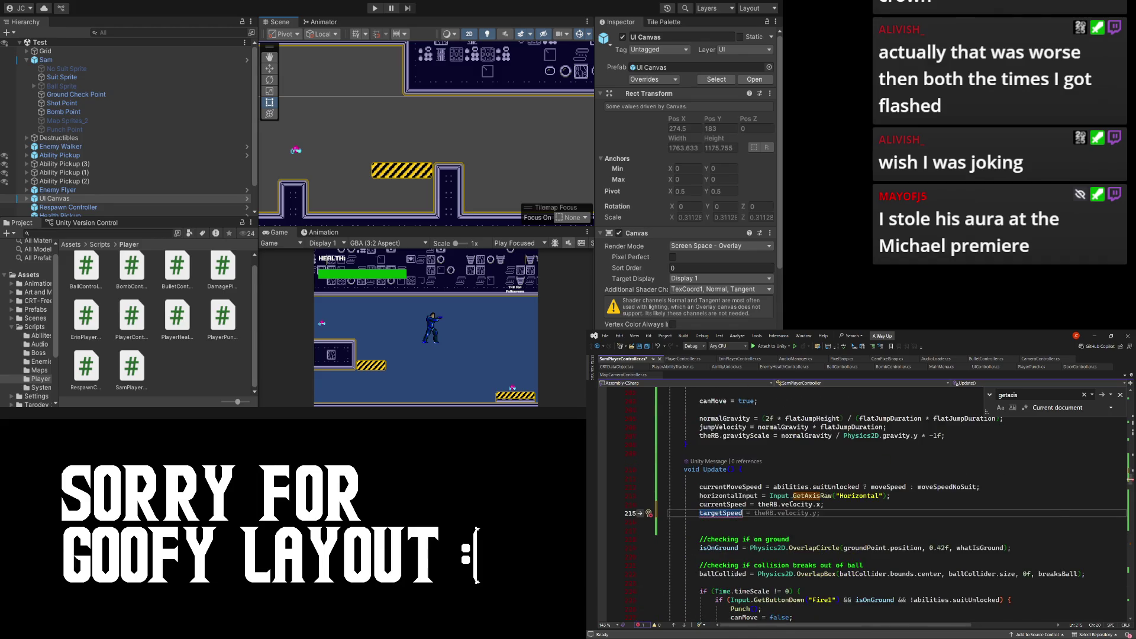
text(=  = horizontalInput * currentMoveSpeed)
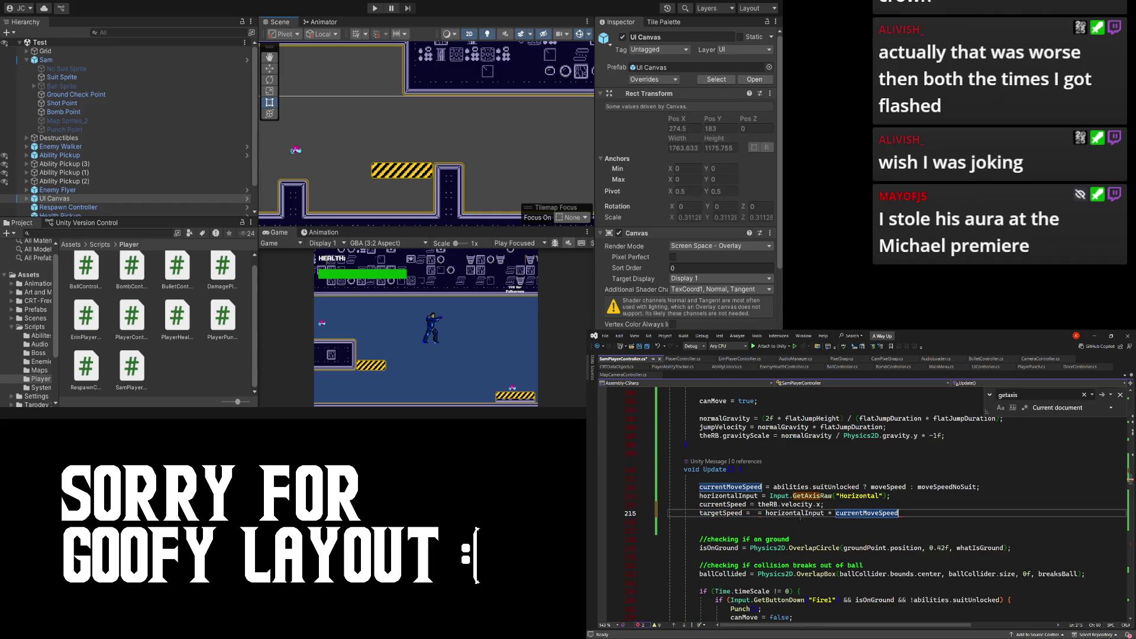
scroll(787, 517, up, 7)
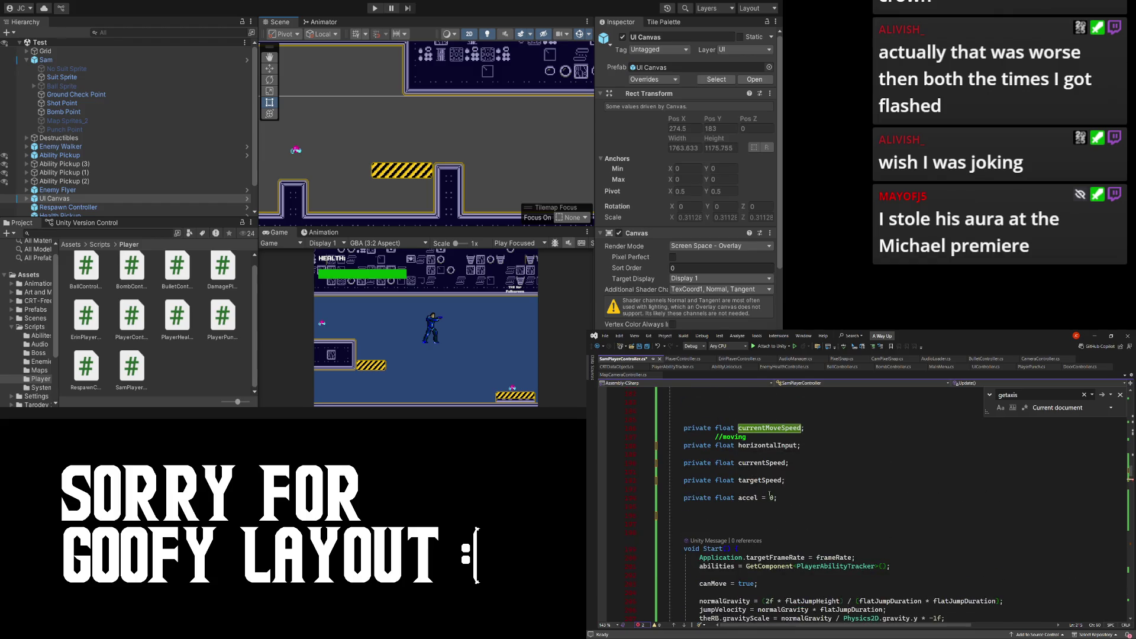
scroll(770, 495, down, 5)
scroll(786, 495, up, 6)
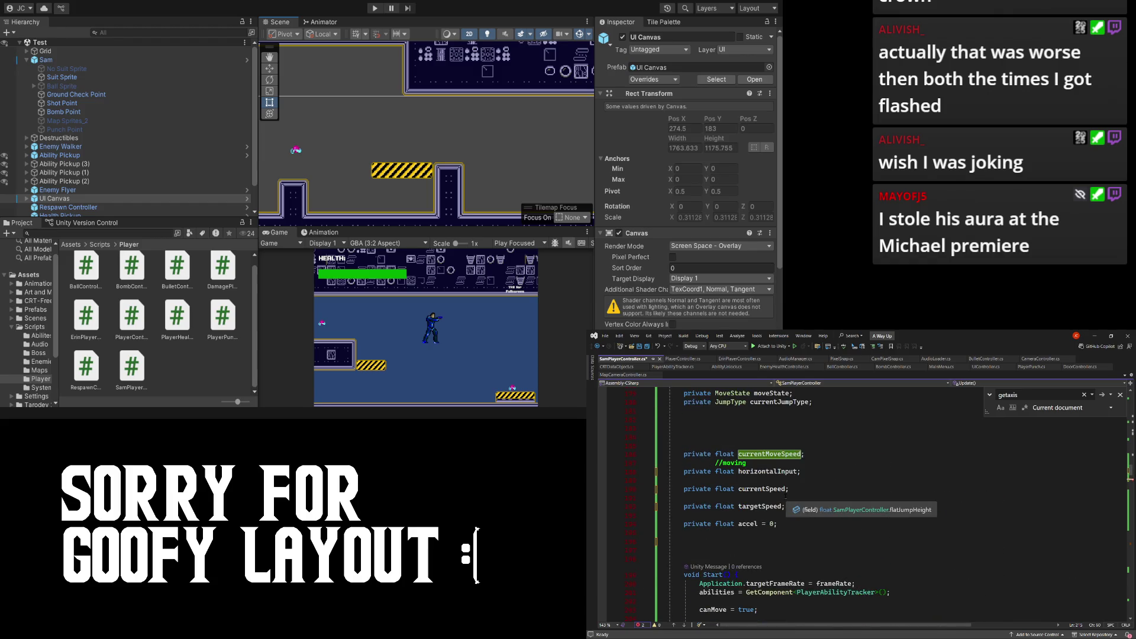
scroll(786, 494, down, 2)
- Clear the formula from the targetSpeed declaration, delete the duplicate '=' and save
click(784, 402)
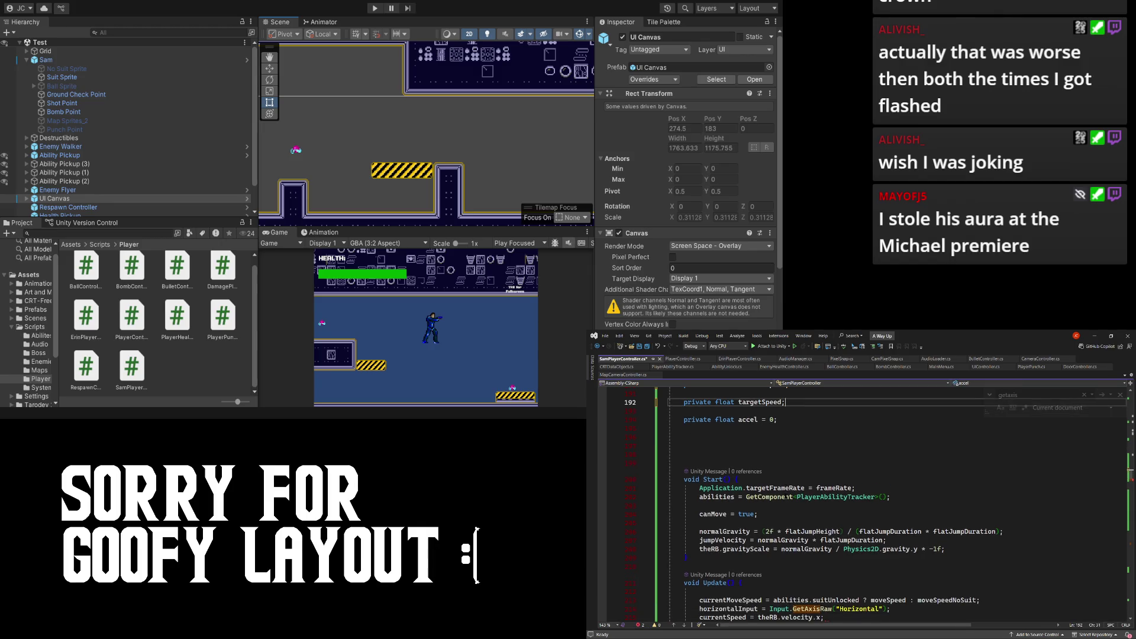
text(//)
key(ctrl+z)
key(ctrl+z)
key(ctrl+z)
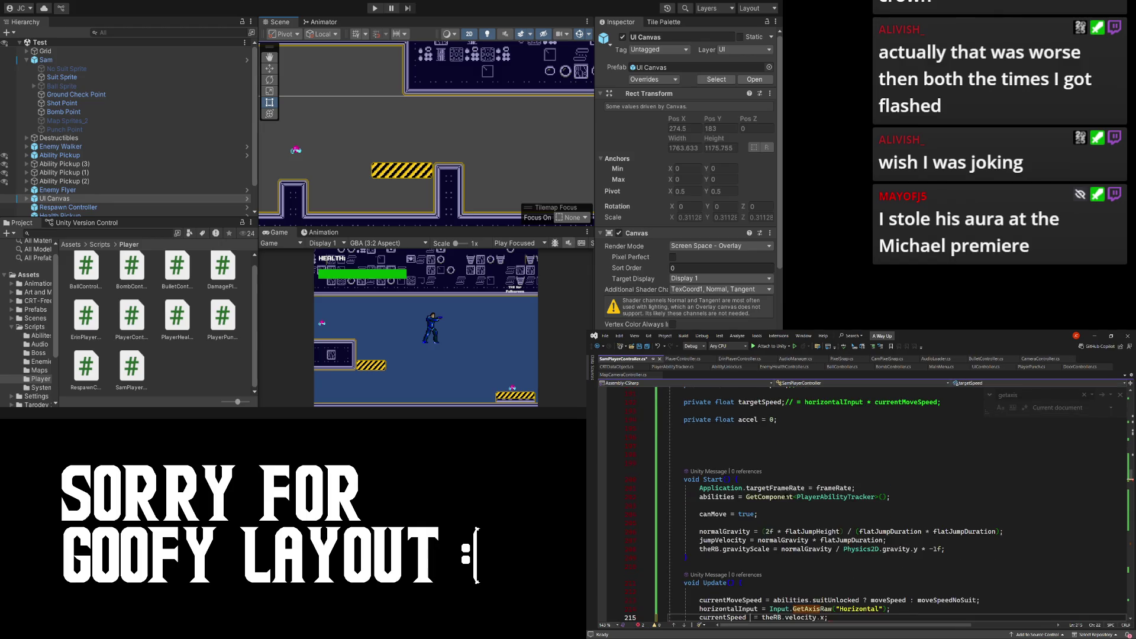
key(ctrl+z)
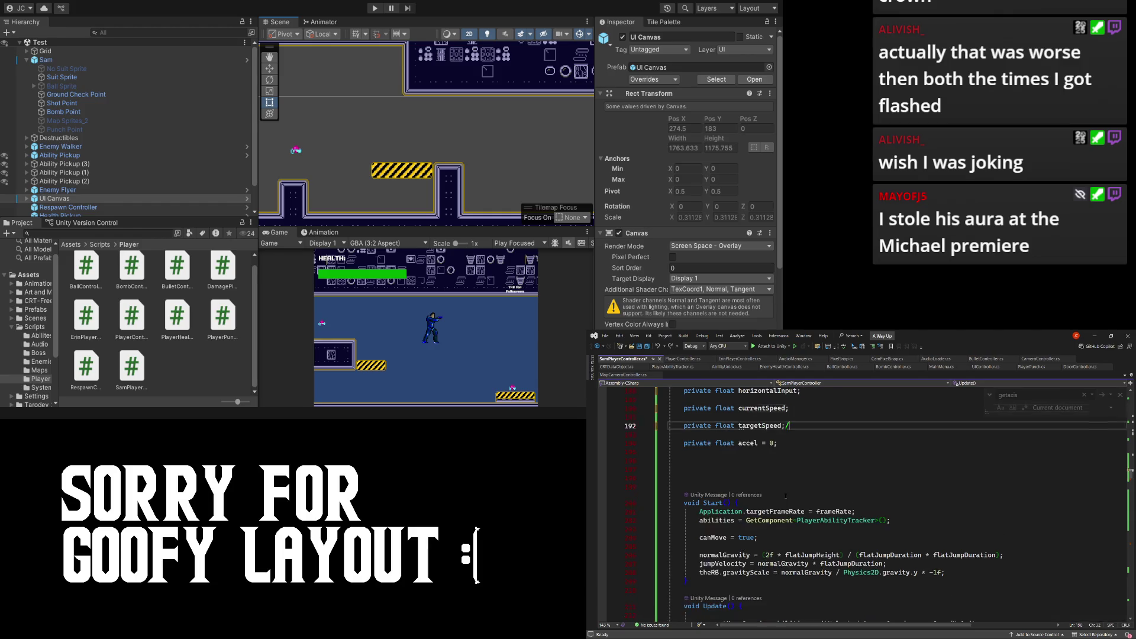
key(ctrl+z)
key(ctrl+z)
key(ctrl+z)
key(ctrl+z)
click(765, 540)
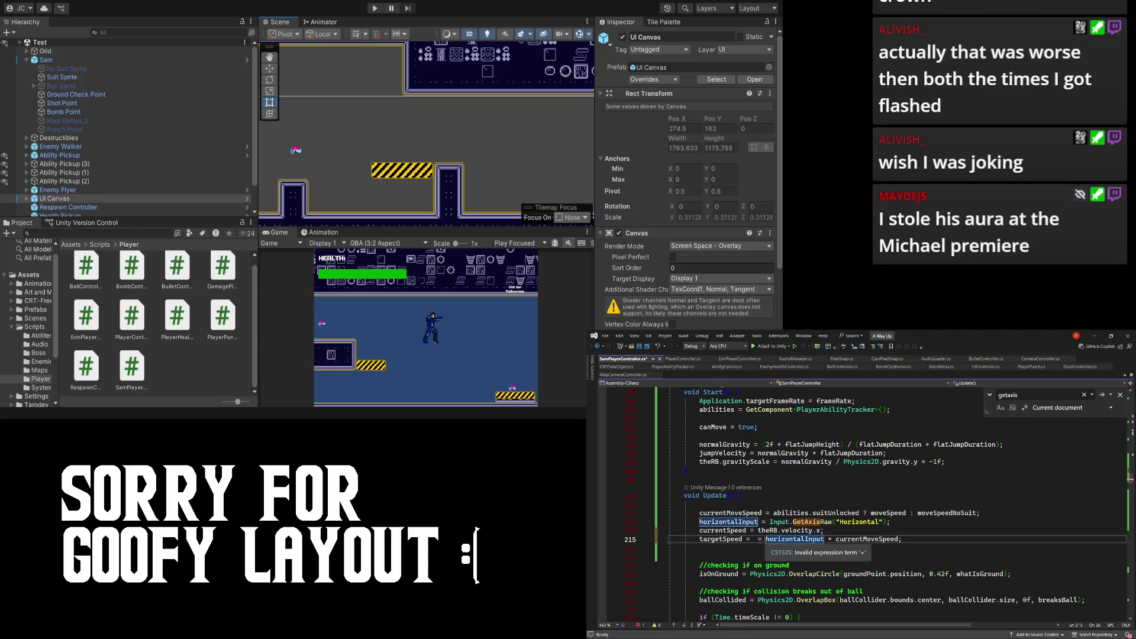
key(BackSpace)
key(BackSpace)
key(BackSpace)
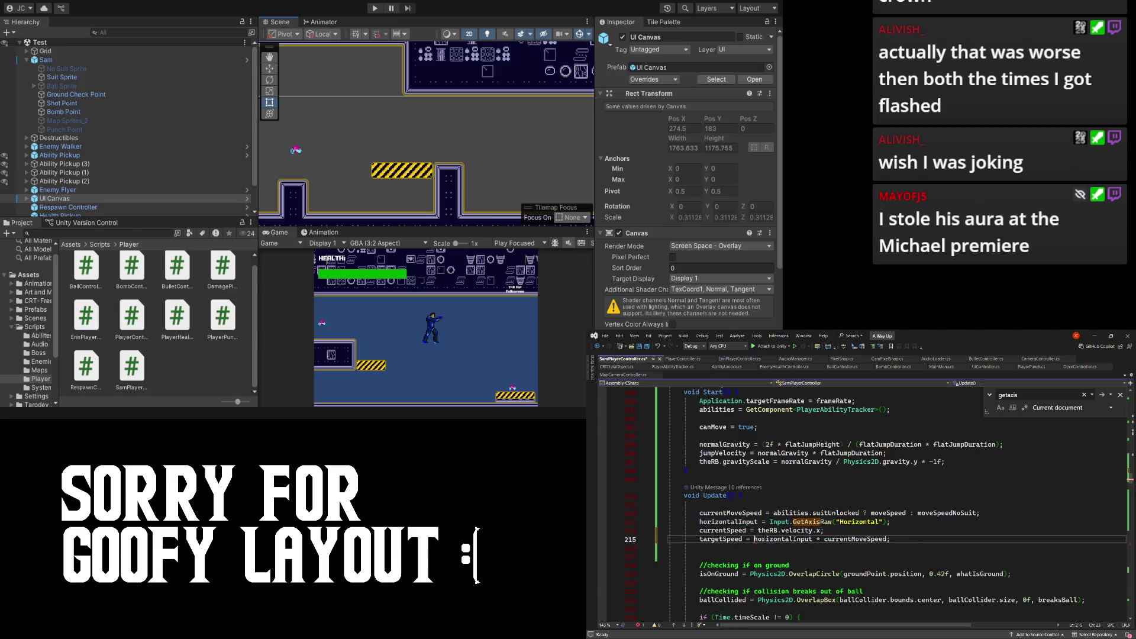
key(ctrl+s)
- Look up the horizontalInput declaration, then return to add a line below the targetSpeed assignment
key(F12)
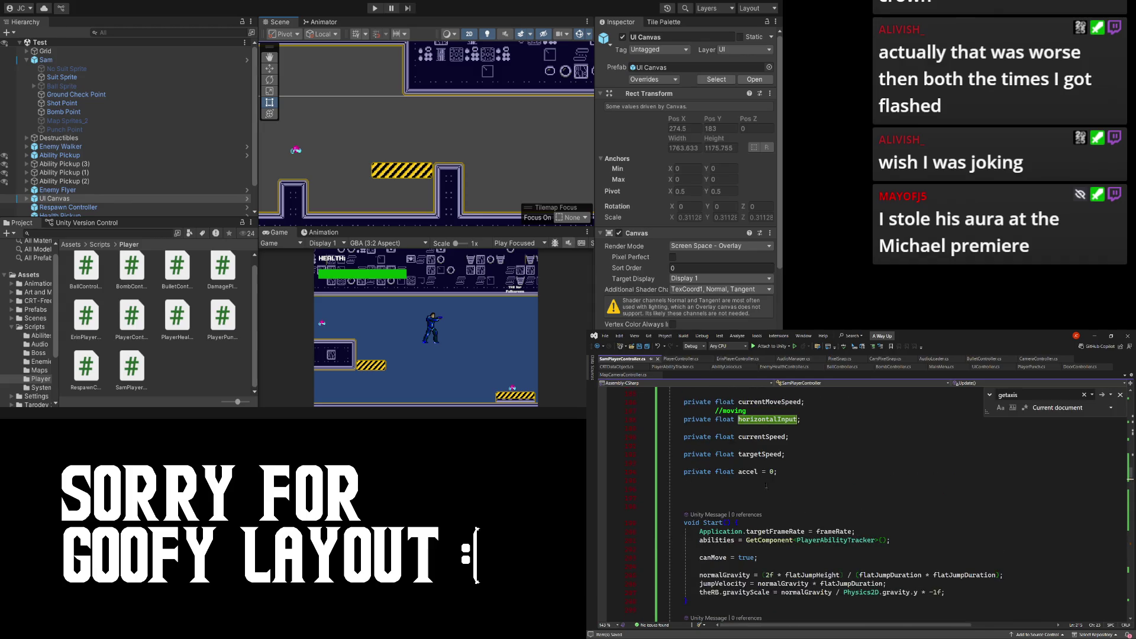
key(ctrl+minus)
click(907, 513)
key(Return)
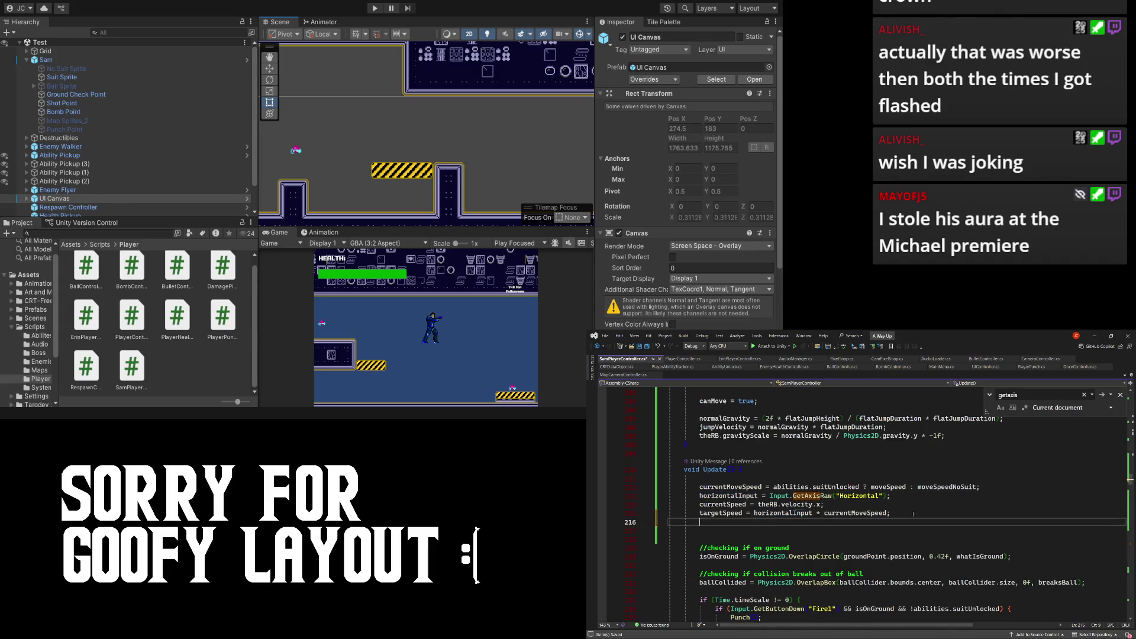
- Add accel = 0; below the targetSpeed assignment in Update(), checking the accel field declaration
text(accel =)
key(F12)
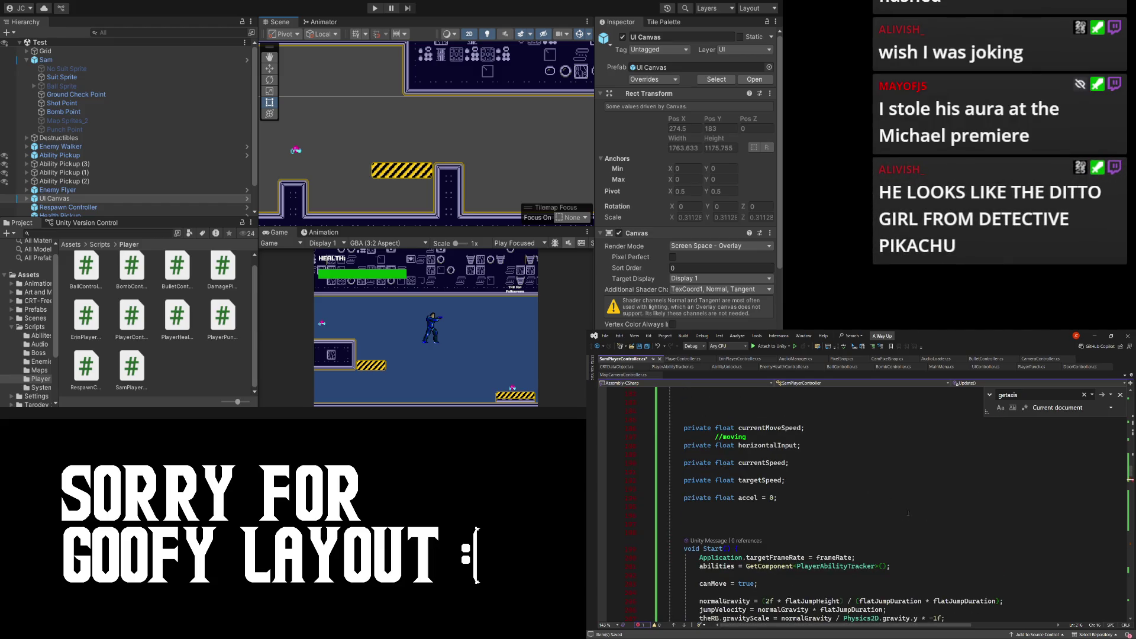
key(ctrl+minus)
key(BackSpace)
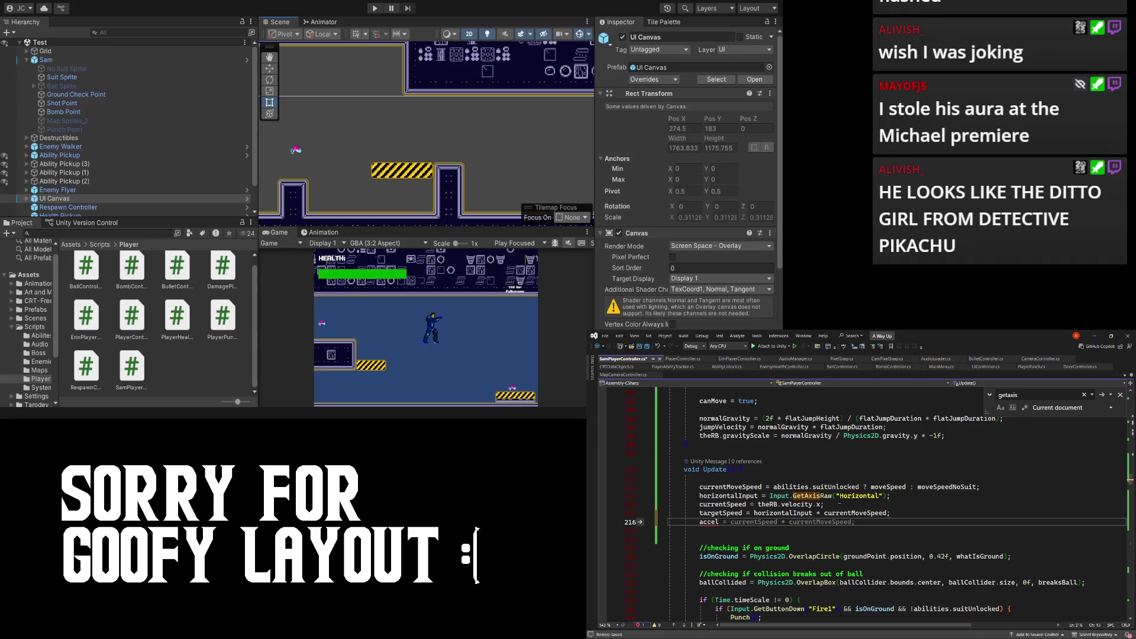
text( = 0;)
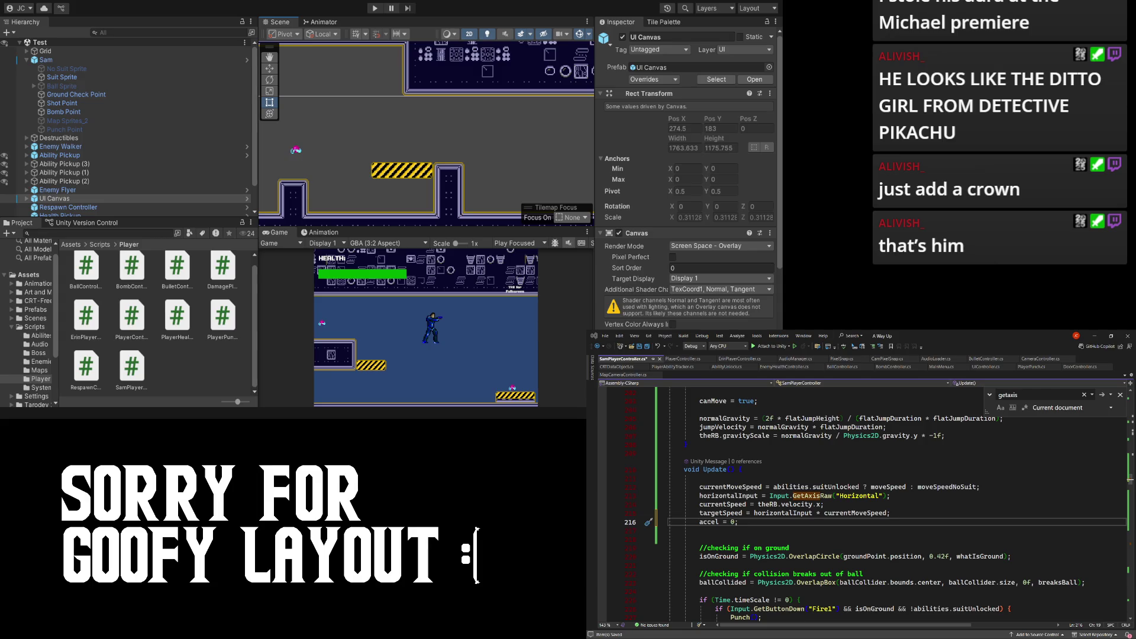
key(alt+Tab)
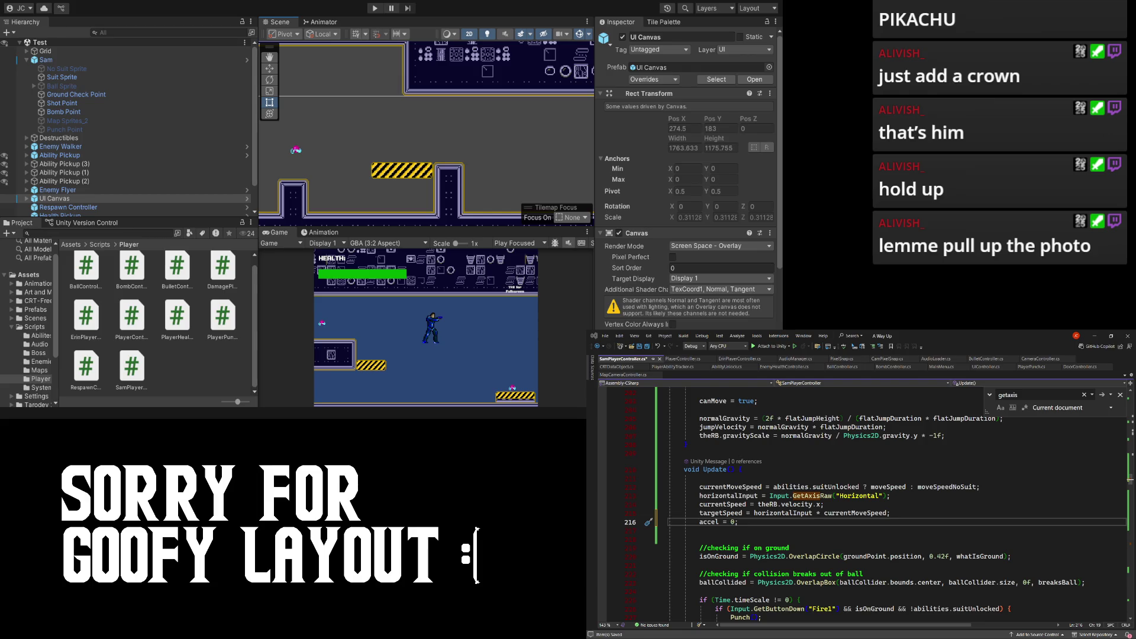
- Switch to the Chrome window with Google Images results for 'ditto girl detective pikachu'
key(alt+Tab)
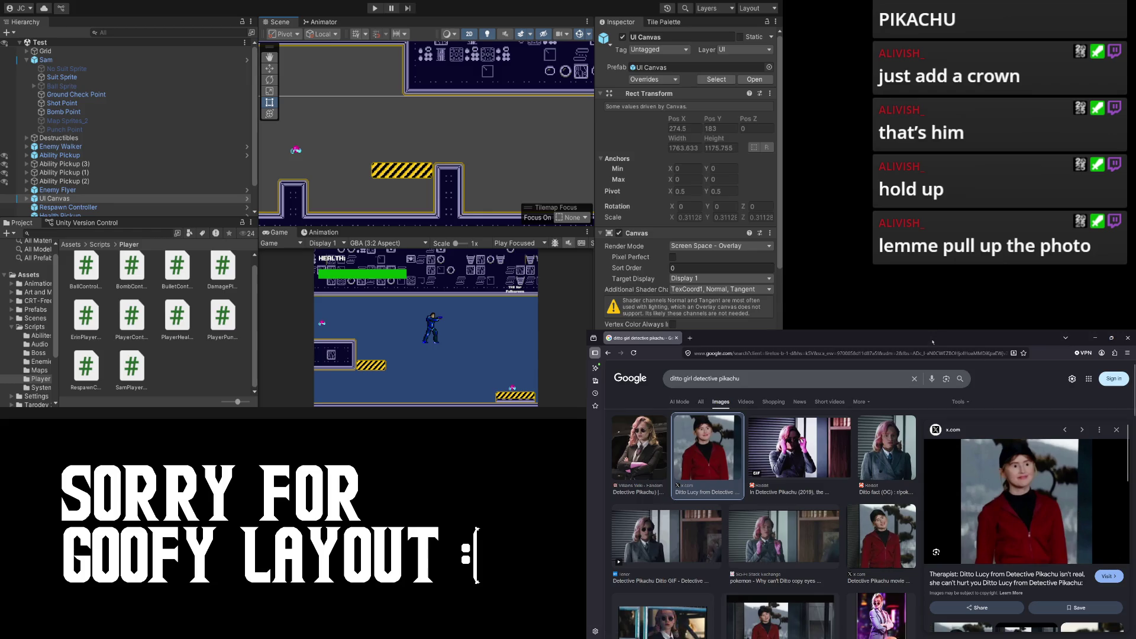
- Return from the Chrome image results to SamPlayerController.cs in Visual Studio
key(alt+Tab)
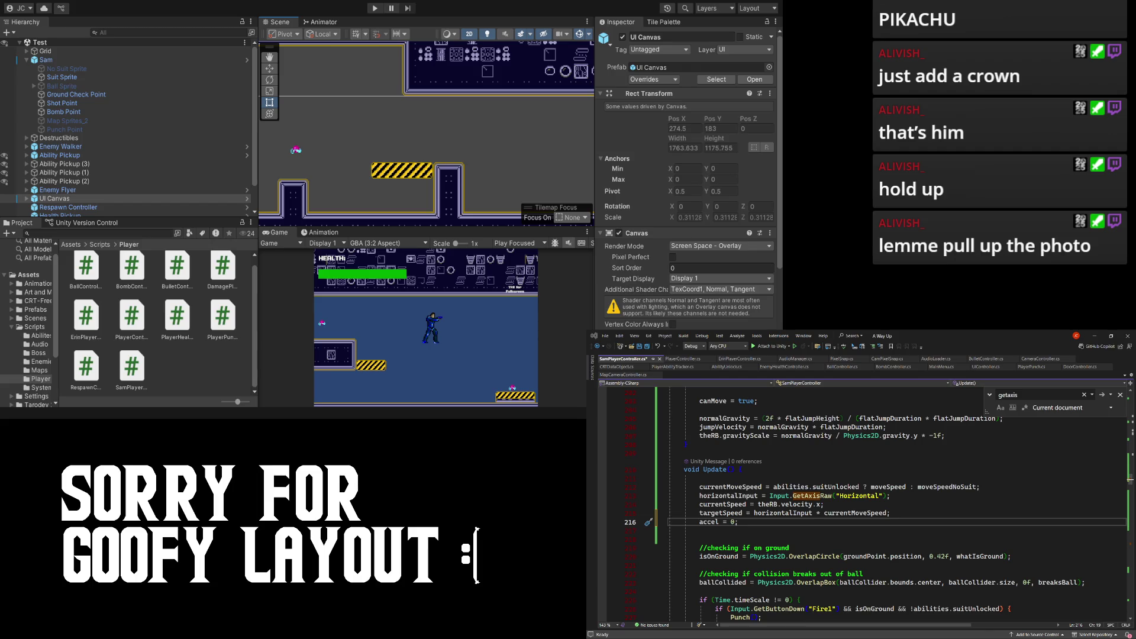
- Save SamPlayerController.cs with the Update() changes
key(Up)
scroll(1041, 553, up, 1)
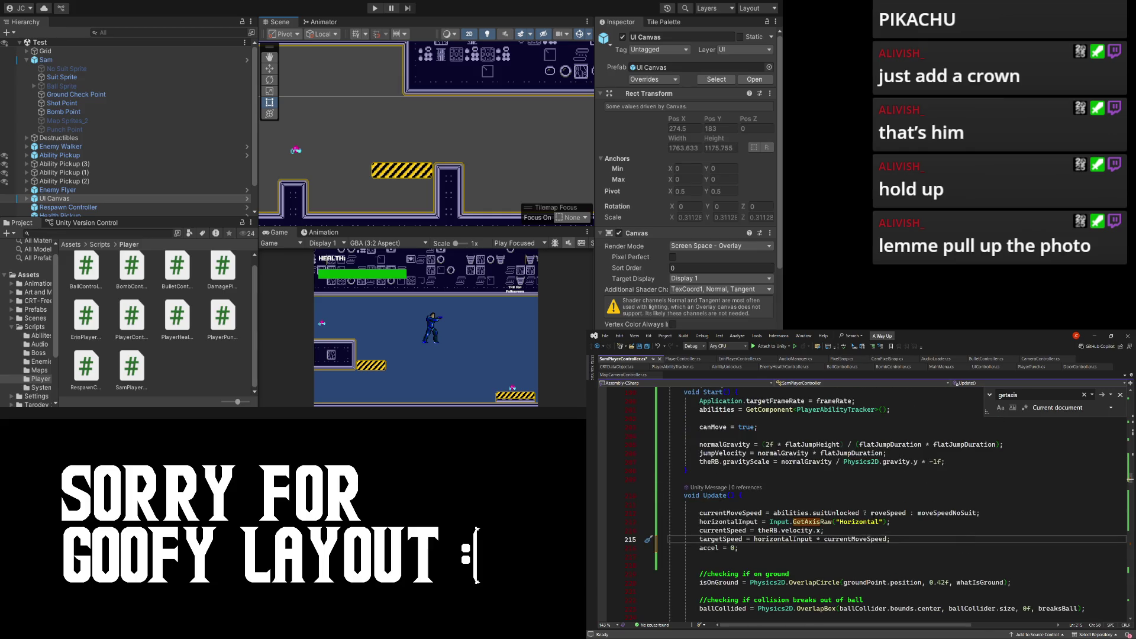
key(ctrl+s)
click(889, 497)
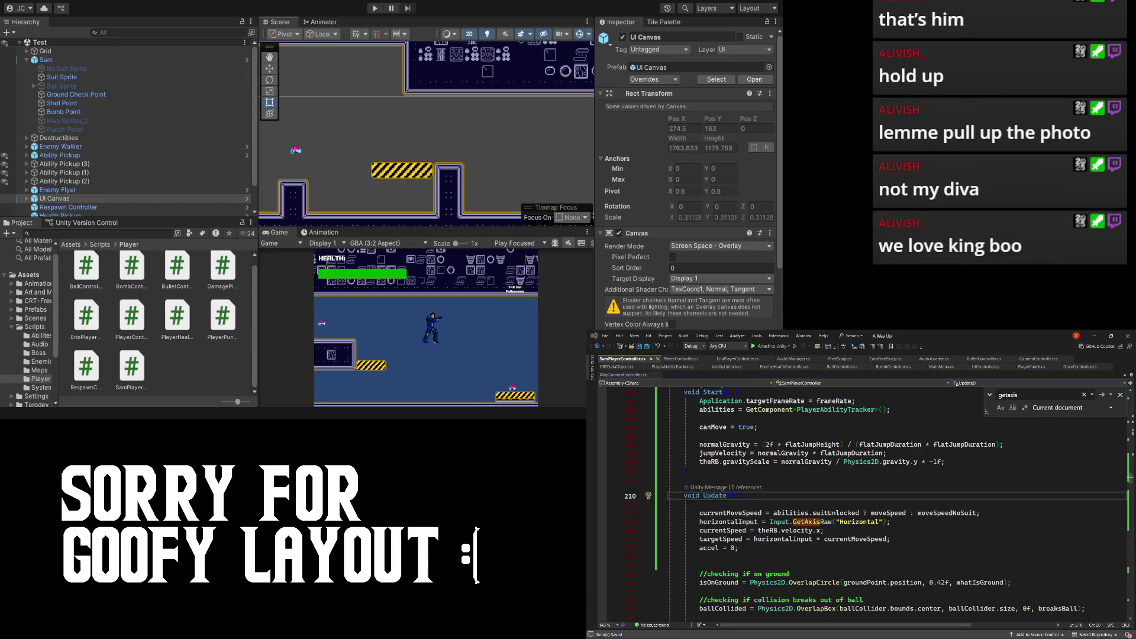
- Check the currentMoveSpeed and Horizontal axis lines, opening and dismissing the code-actions menu
click(1063, 518)
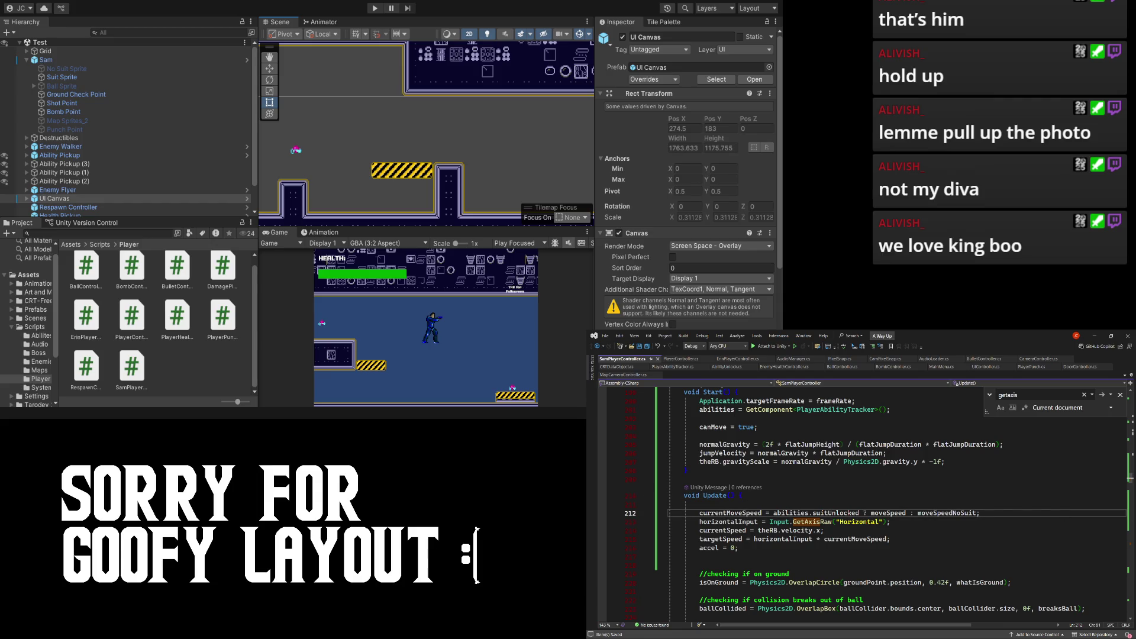
mouse_move(818, 539)
click(843, 523)
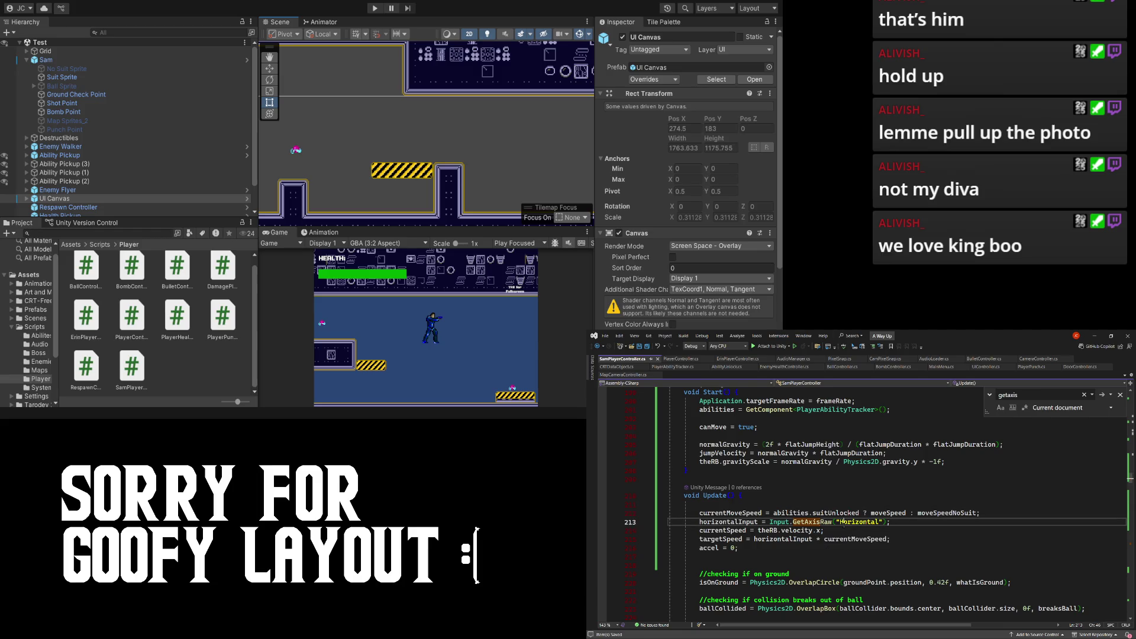
right_click(844, 523)
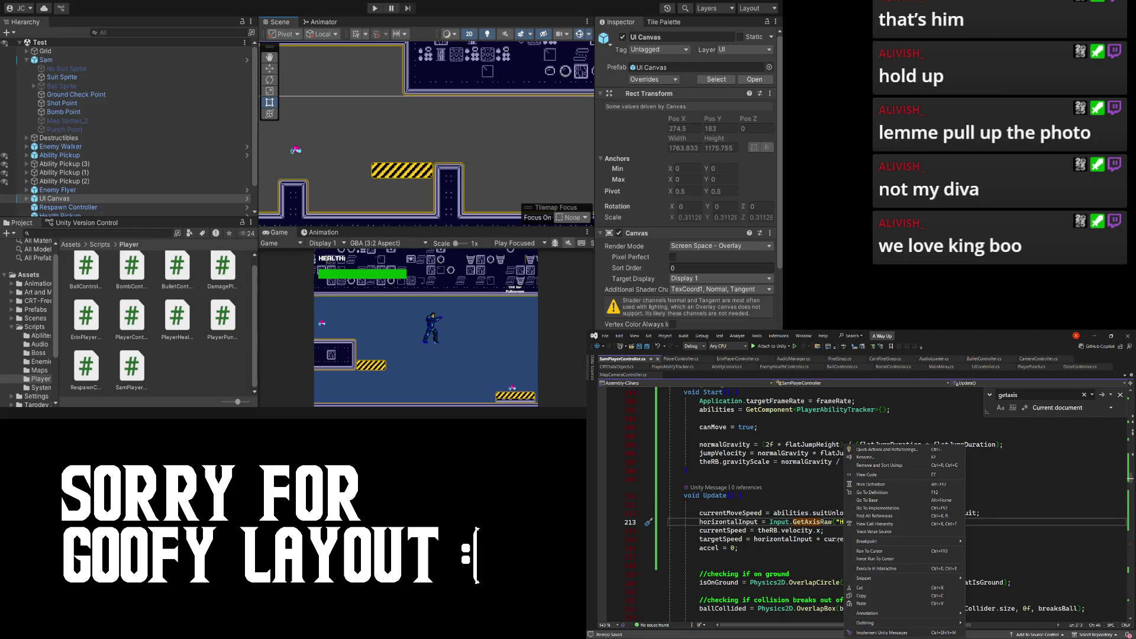
click(826, 540)
- Scroll down past accel = 0 in Update() to bring HandleJump into view
scroll(777, 506, down, 1)
scroll(777, 506, up, 3)
scroll(764, 487, down, 3)
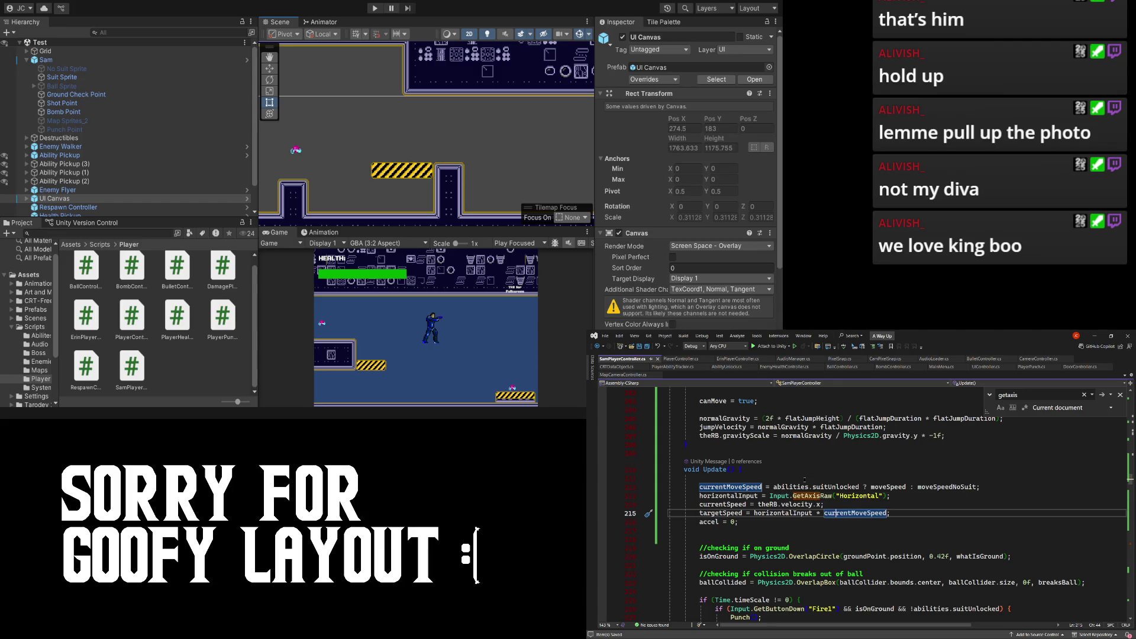
click(741, 524)
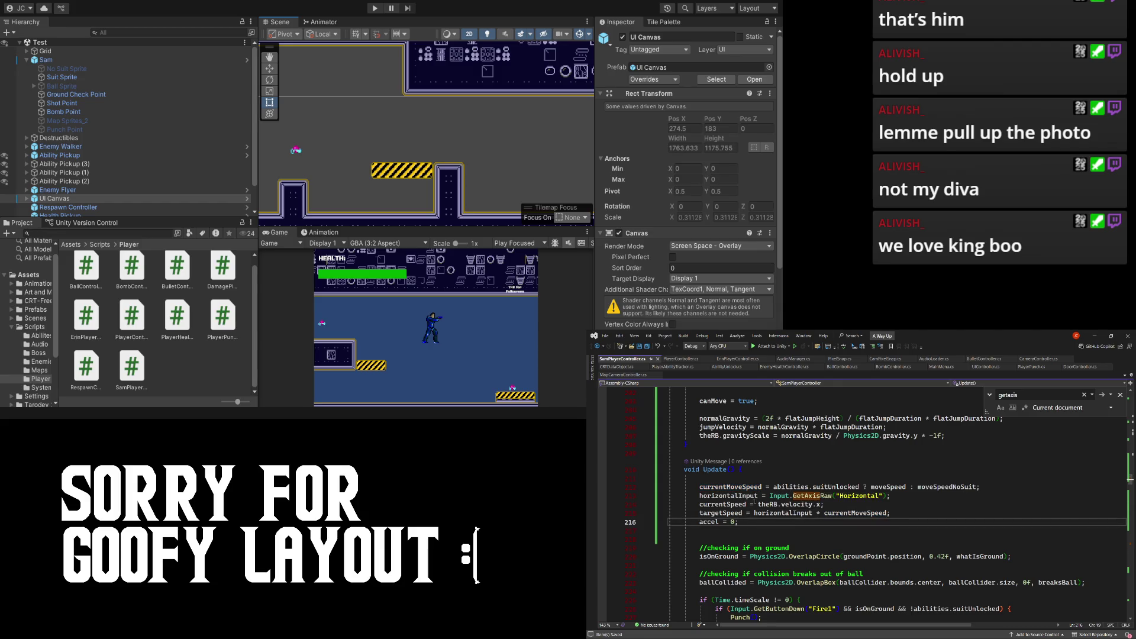
scroll(778, 497, down, 4)
scroll(780, 489, up, 7)
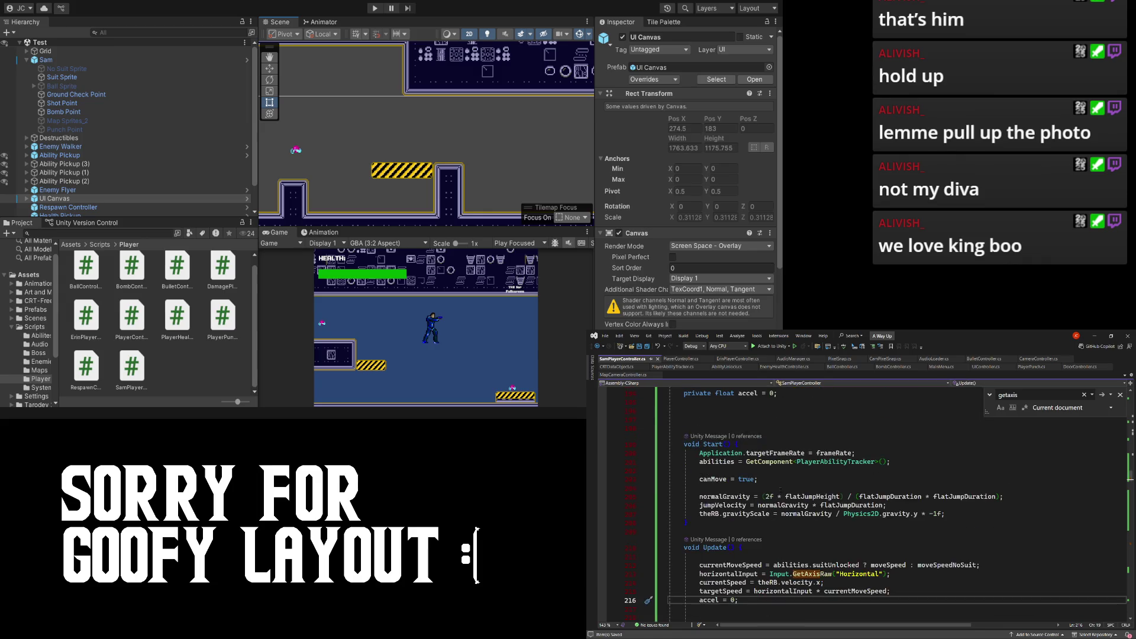
scroll(775, 491, down, 10)
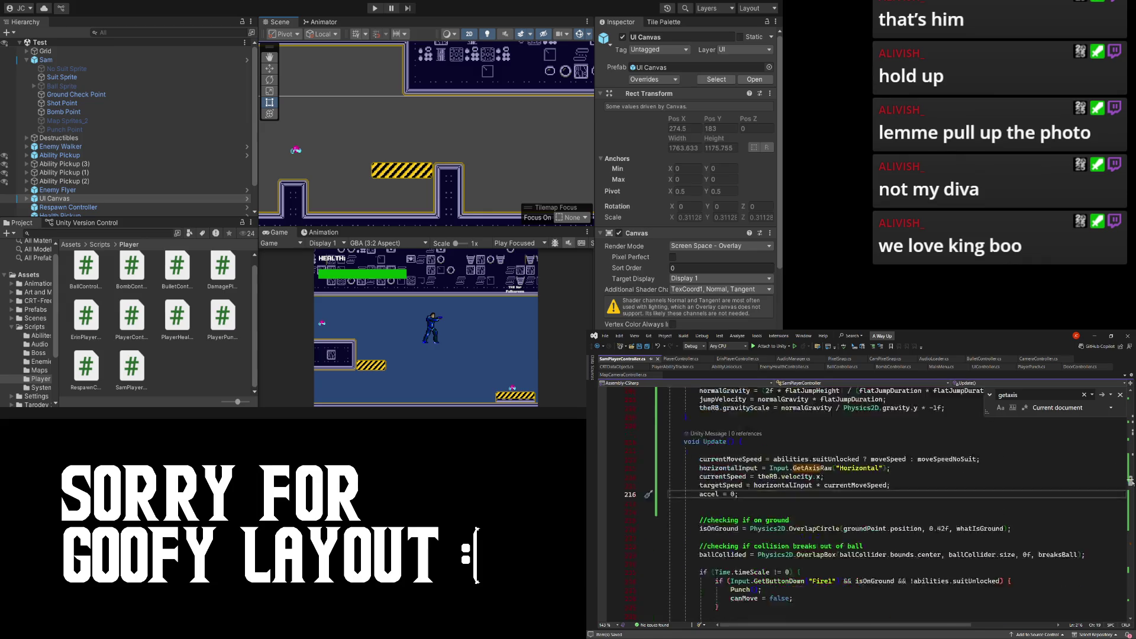
drag(1131, 528, 1127, 547)
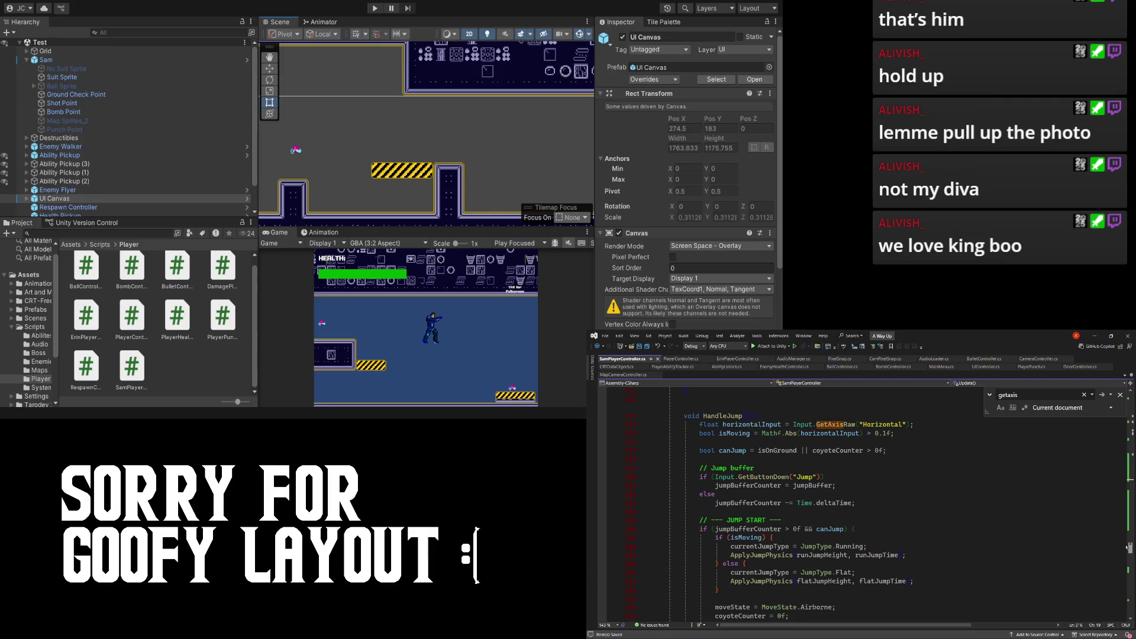
- Cut the local float horizontalInput = Input.GetAxisRaw(...) line out of HandleJump
scroll(877, 496, up, 3)
click(774, 502)
key(End)
key(shift+Up)
key(shift+Home)
key(shift+Home)
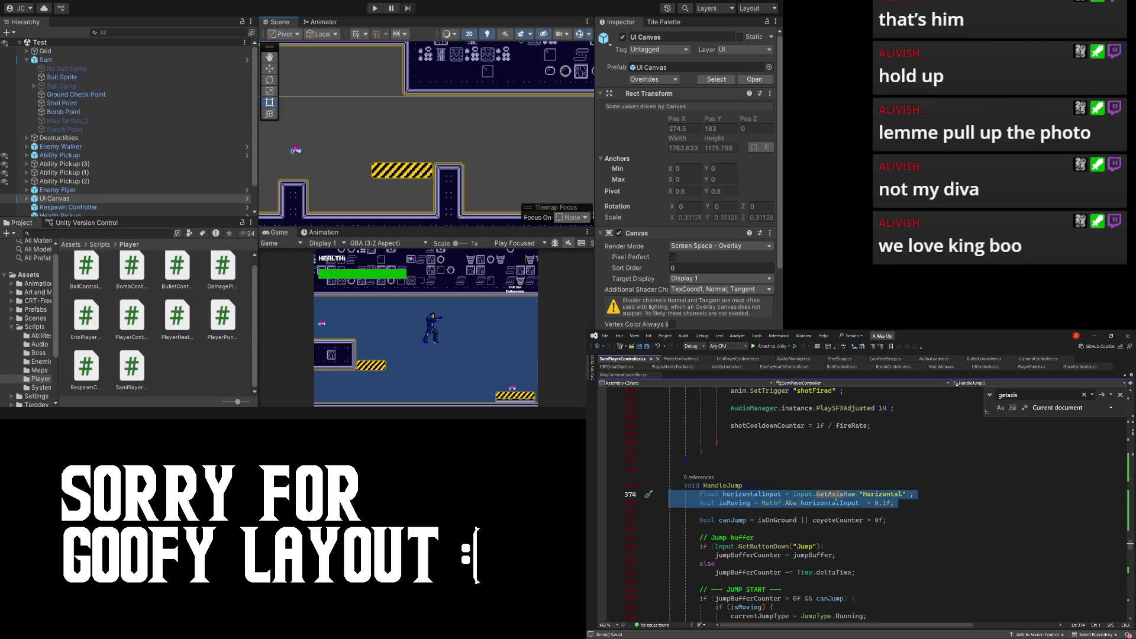
click(855, 494)
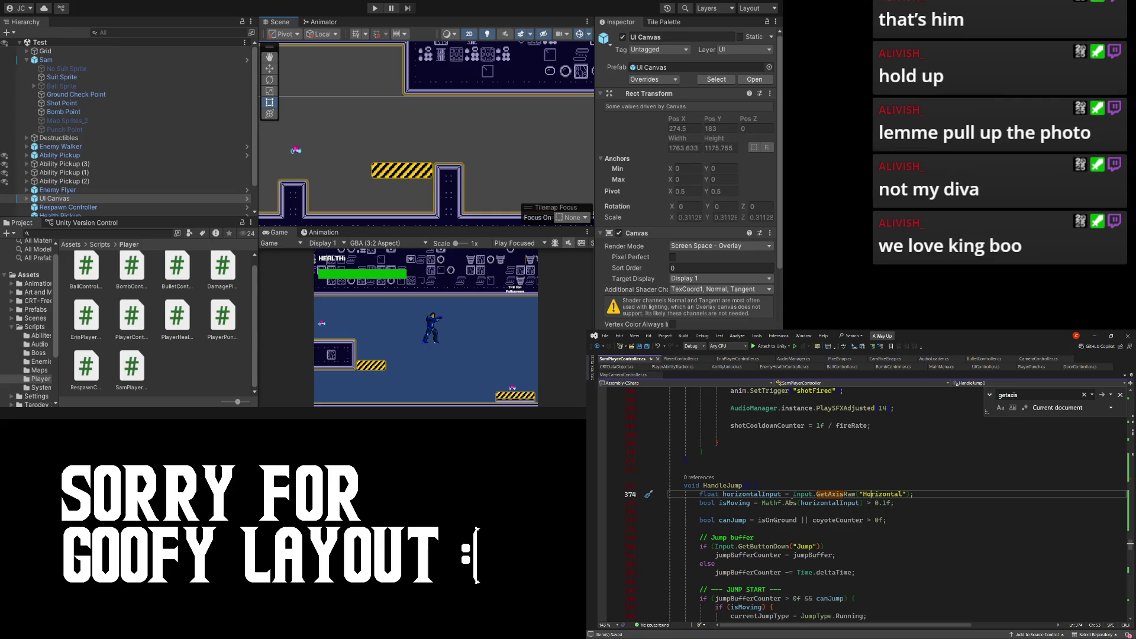
key(ctrl+x)
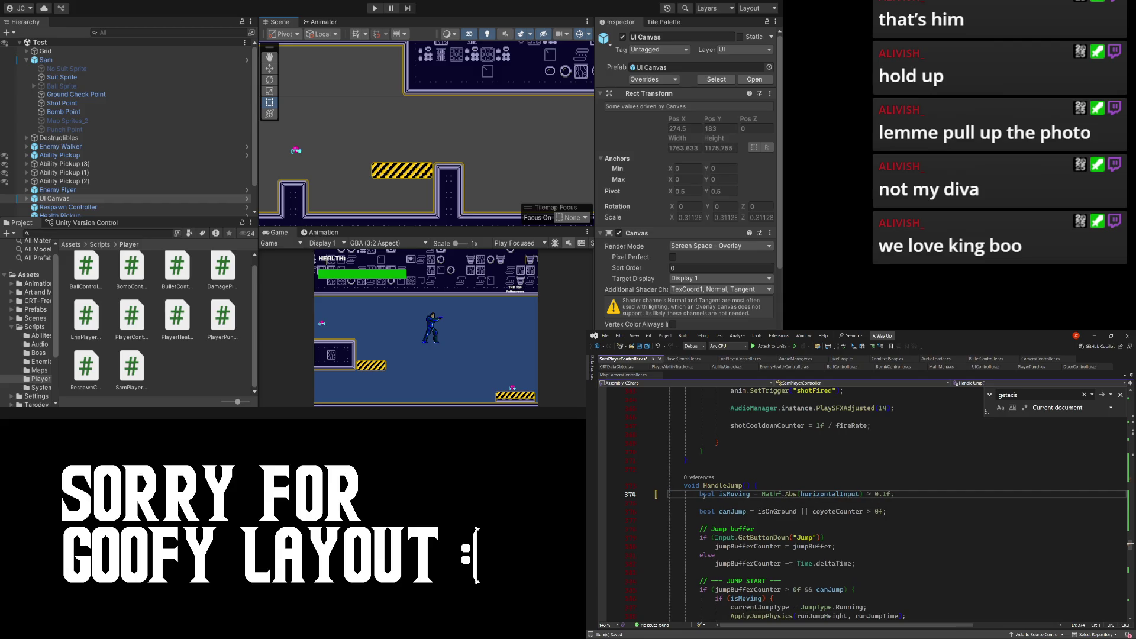
- Select the whole isMoving line in HandleJump and scroll up to the fields
triple_click(704, 494)
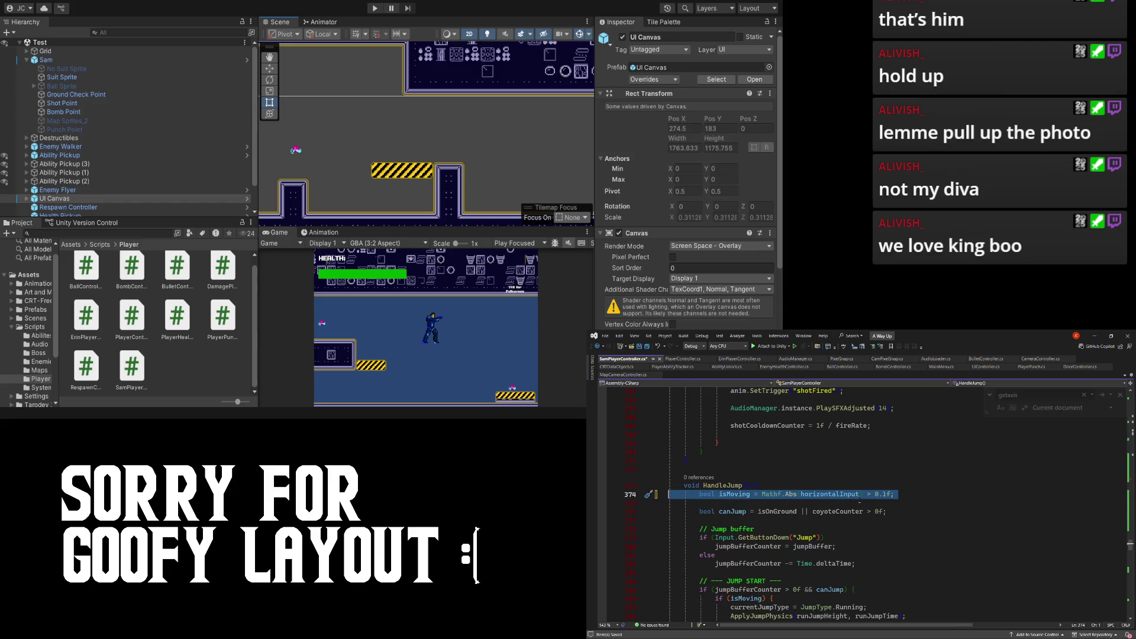
scroll(859, 502, up, 10)
scroll(859, 502, up, 15)
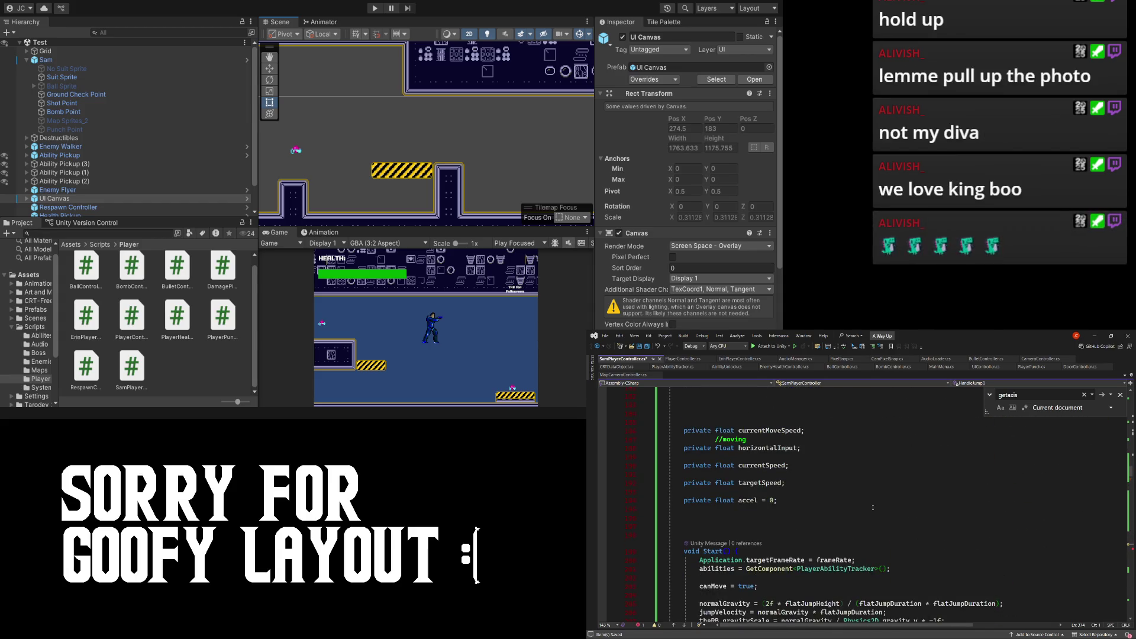
- Paste isMoving after the accel field, making it 'private bool isMoving;' without the Mathf.Abs initializer
click(829, 502)
key(Return)
key(Return)
key(ctrl+v)
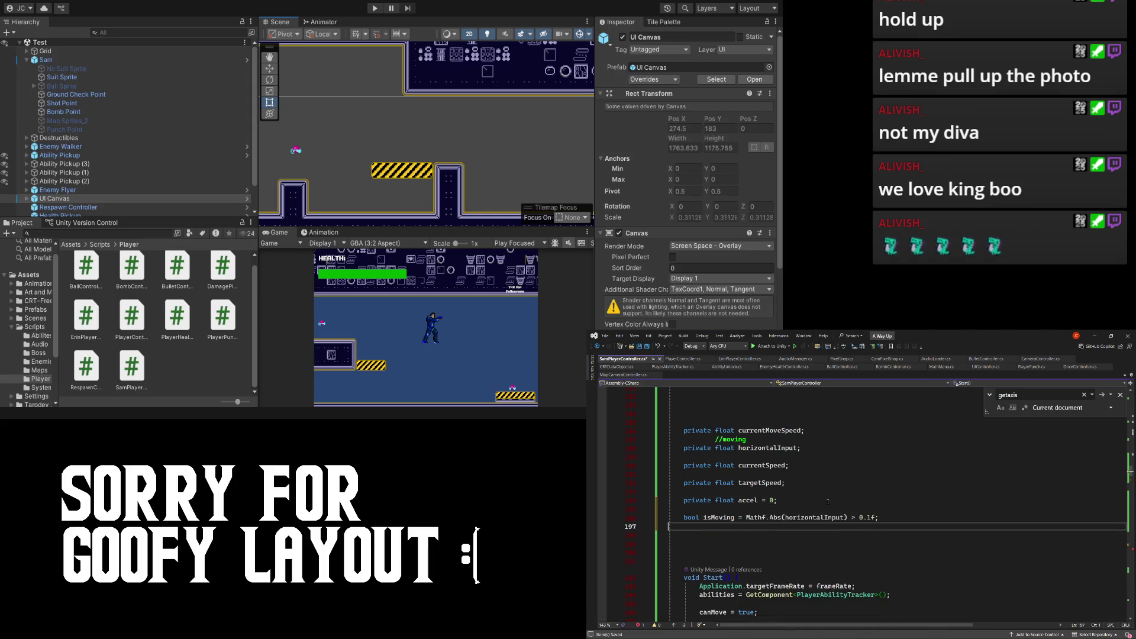
key(Up)
key(Home)
text(private)
key(ctrl+Right)
key(ctrl+Right)
text(;)
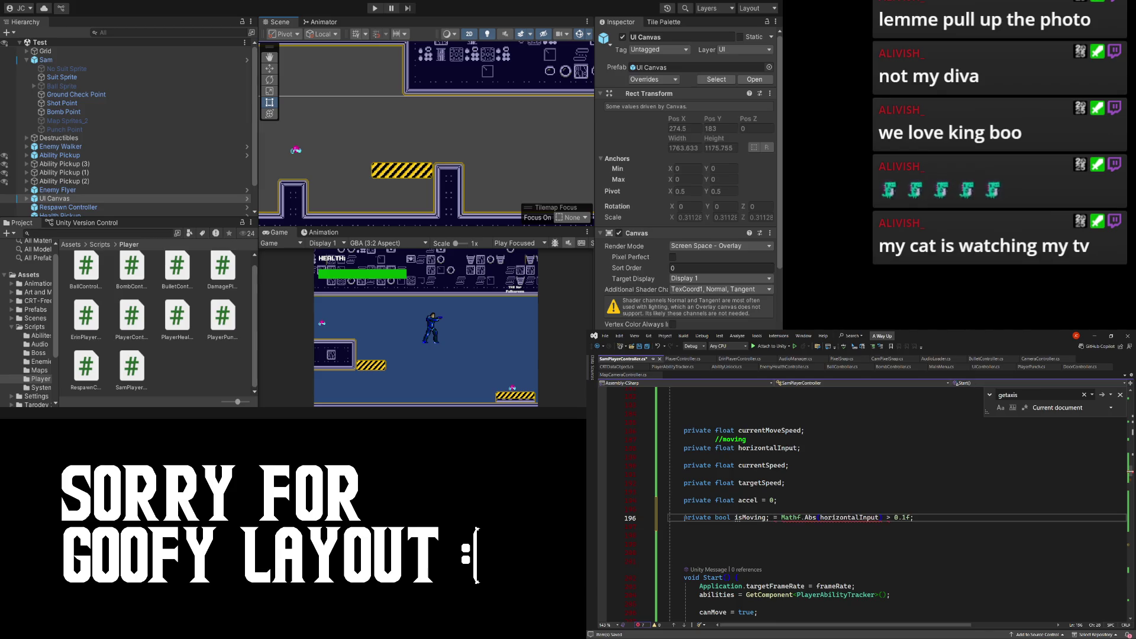
key(ctrl+shift+Right)
key(ctrl+shift+Right)
key(ctrl+shift+Right)
key(shift+End)
key(Delete)
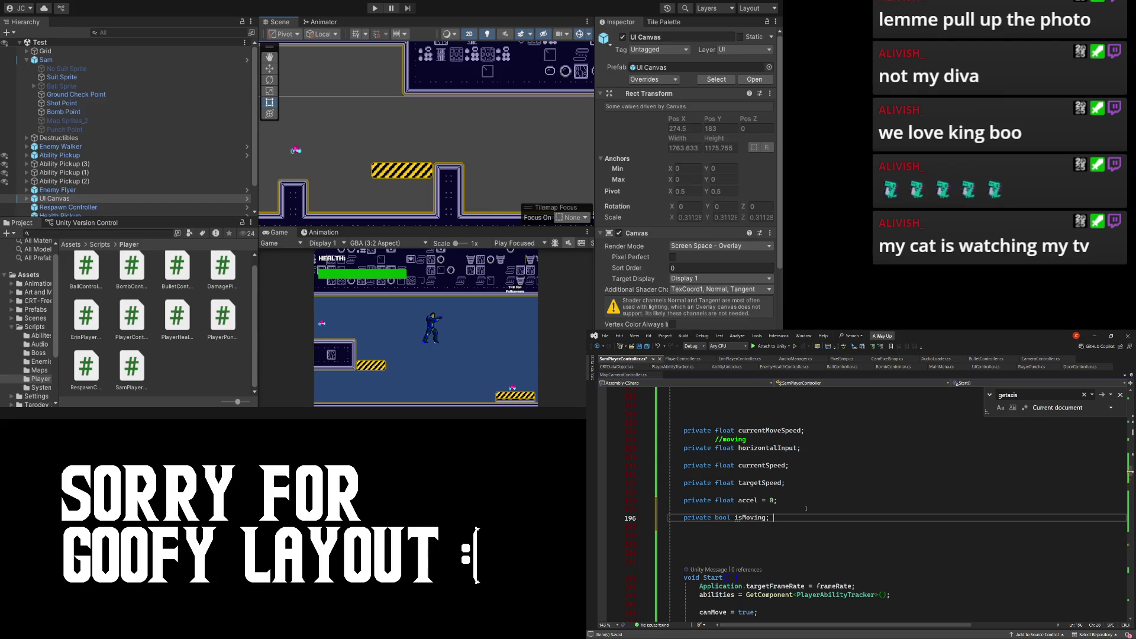
scroll(813, 508, down, 5)
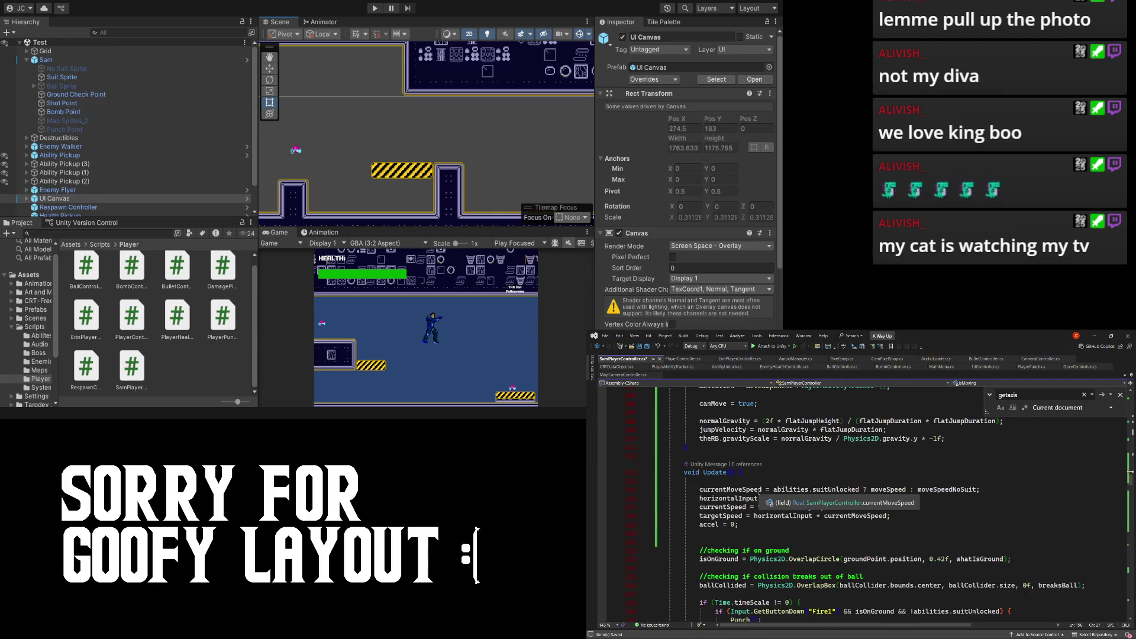
- After accel = 0 in Update(), add isMoving = Mathf.Abs(horizontalInput) > 0.1f
scroll(747, 455, up, 3)
click(732, 465)
scroll(722, 450, down, 2)
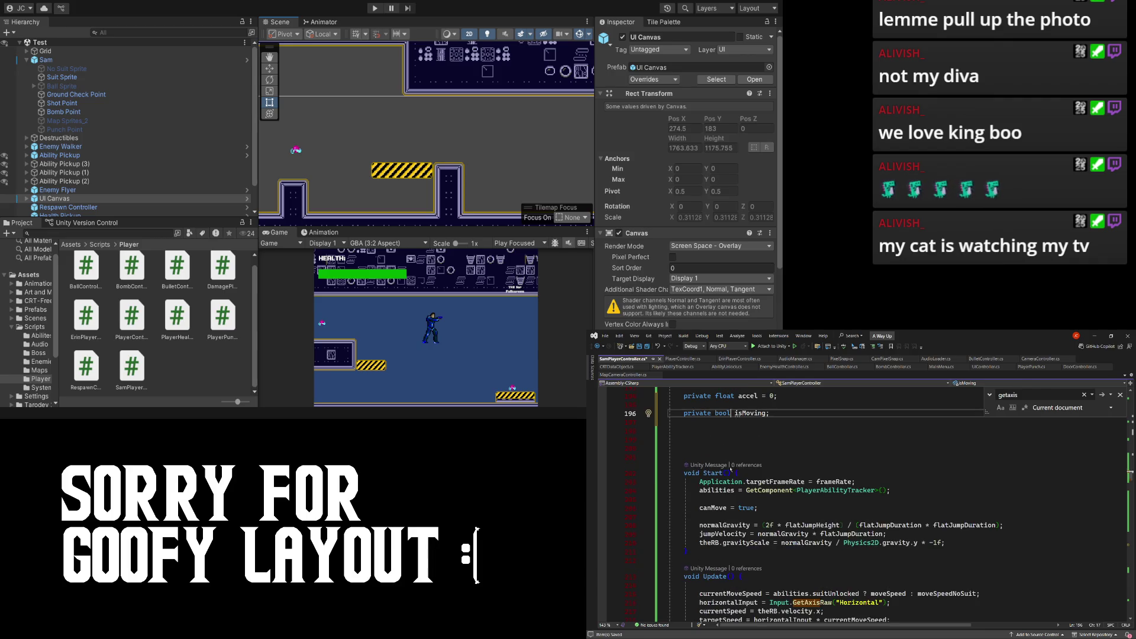
scroll(708, 417, down, 4)
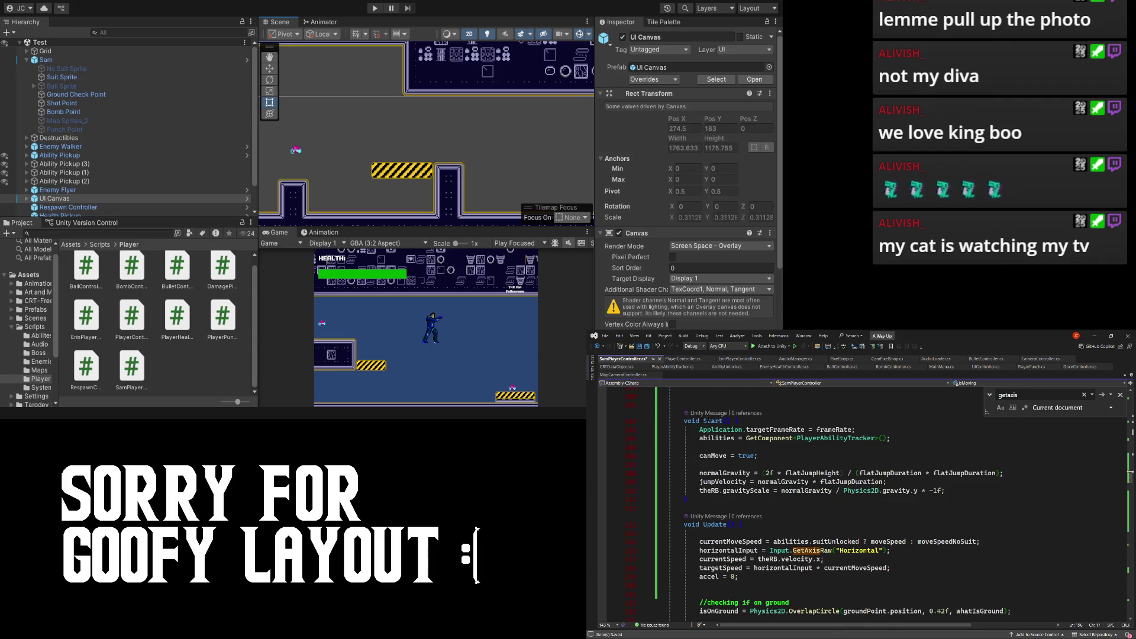
key(Return)
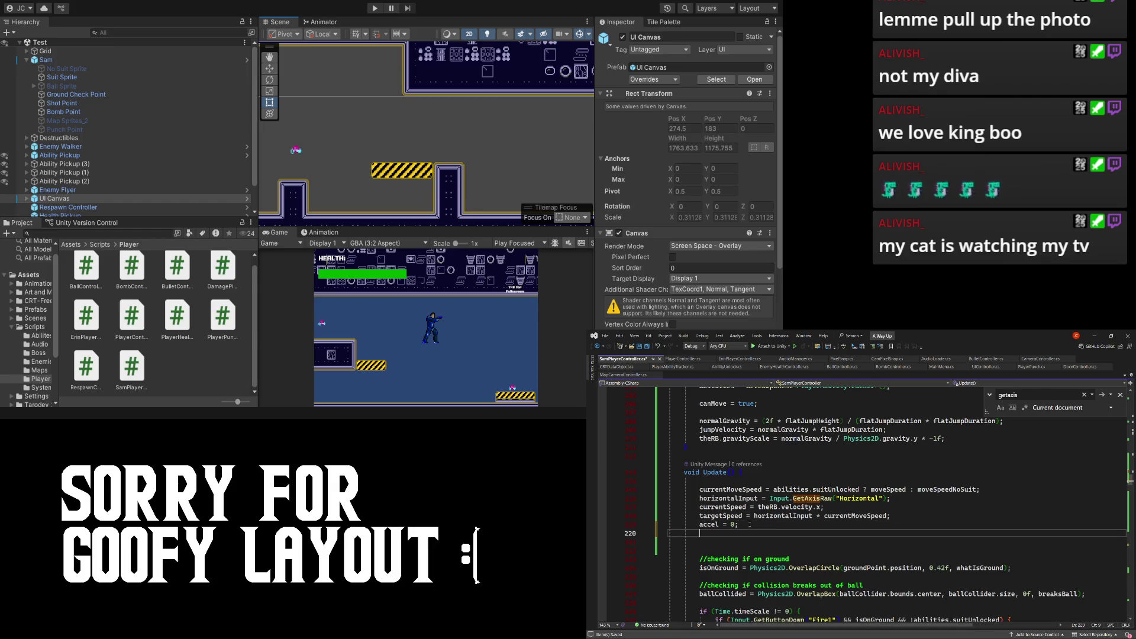
text(isMoving i)
key(BackSpace)
key(BackSpace)
text(=)
key(ctrl+v)
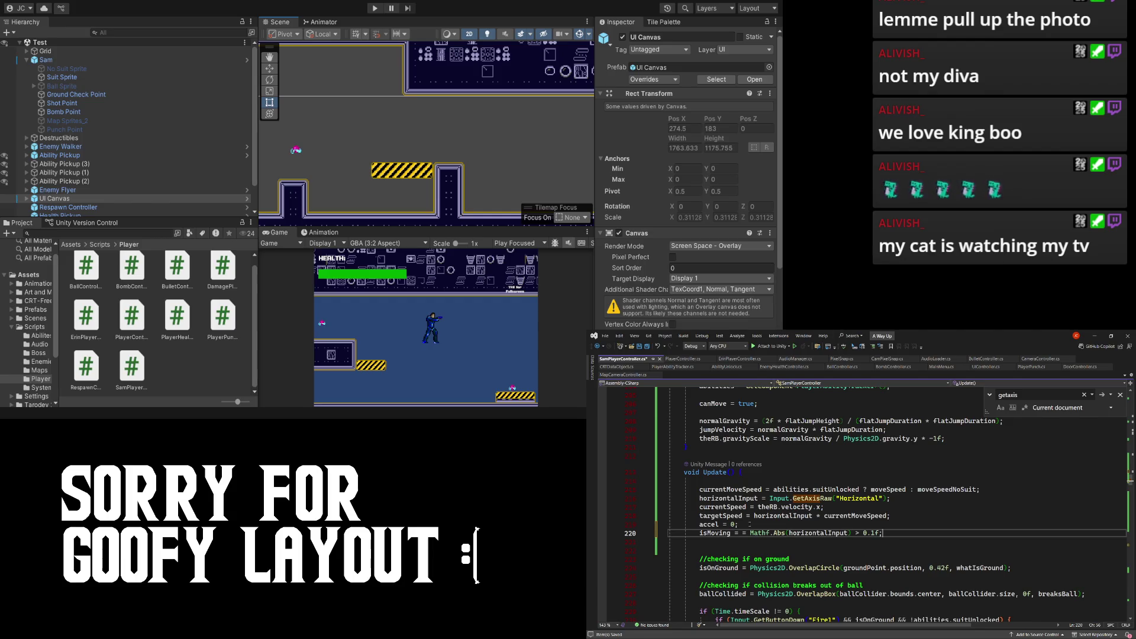
click(744, 533)
key(BackSpace)
key(BackSpace)
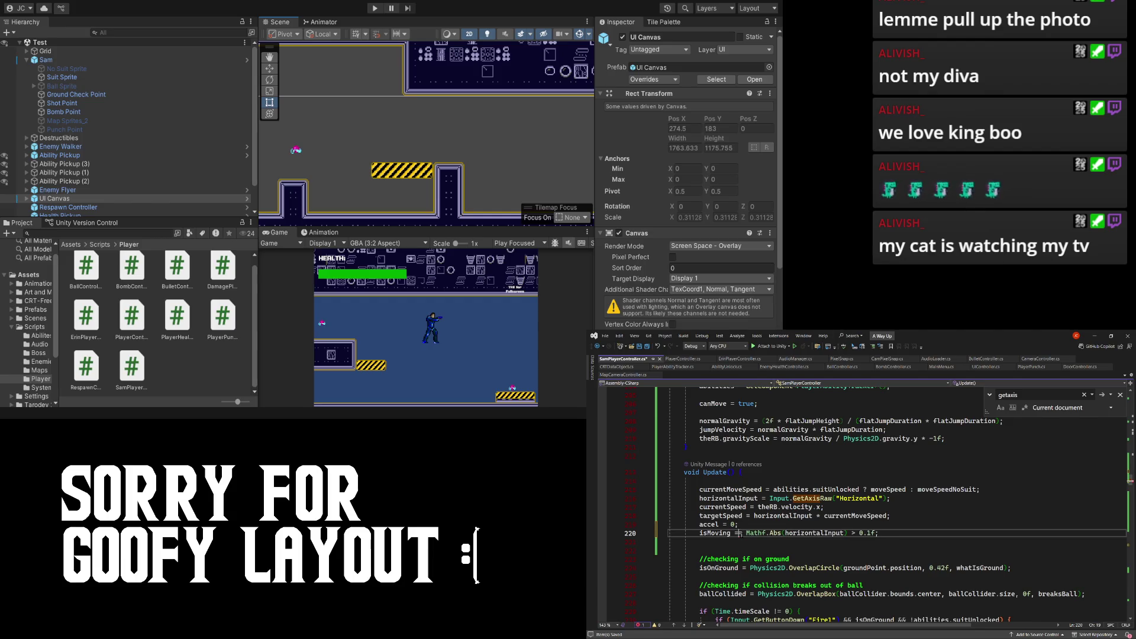
key(Up)
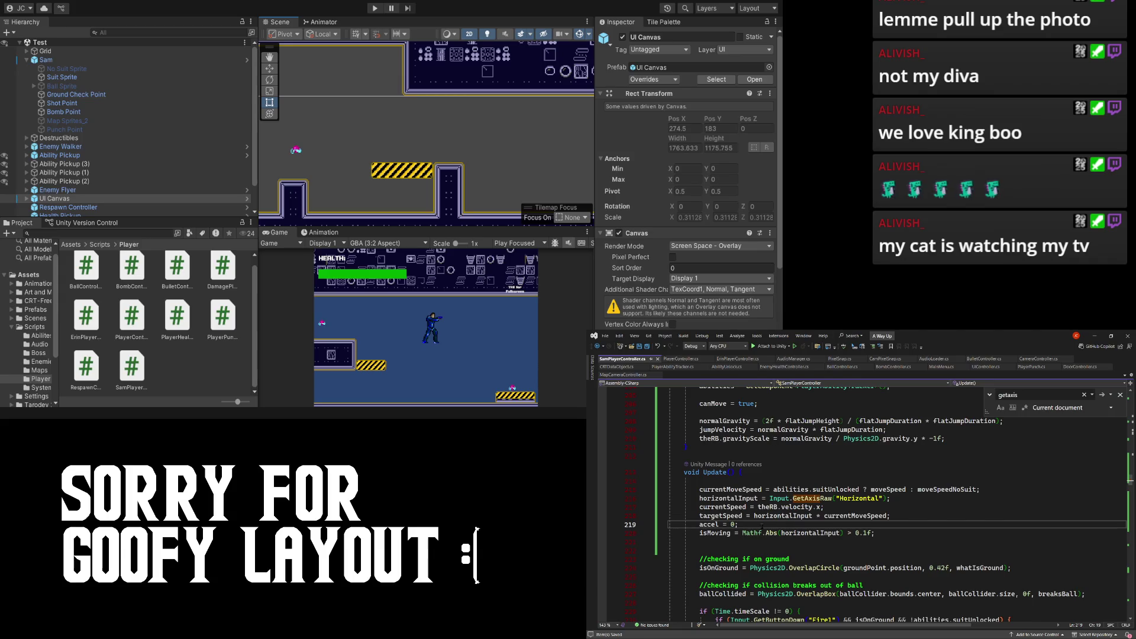
- Search for isMoving and use undo/redo so its calculation lives in Update, not HandleJump
key(ctrl+f)
text(ismoving)
key(Return)
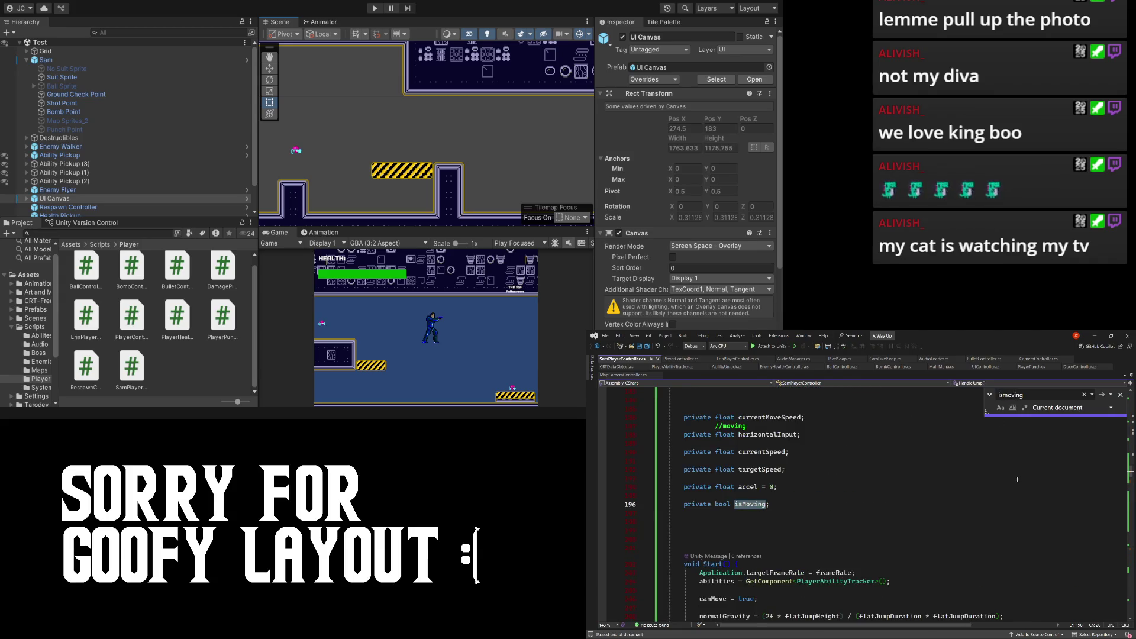
key(Return)
key(Return)
key(Return)
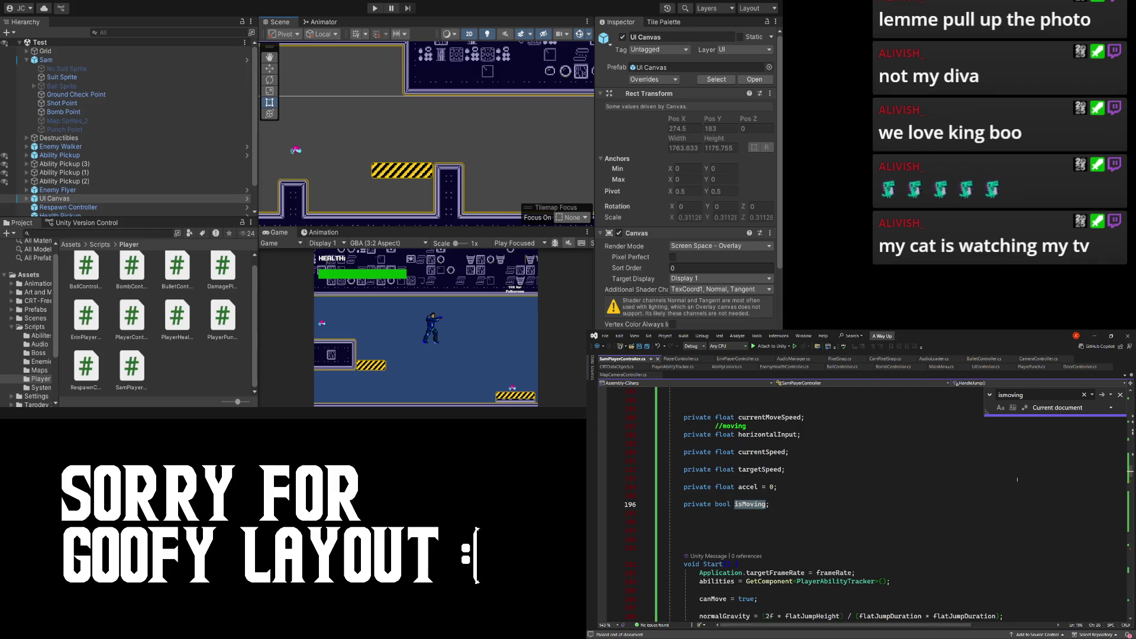
key(Return)
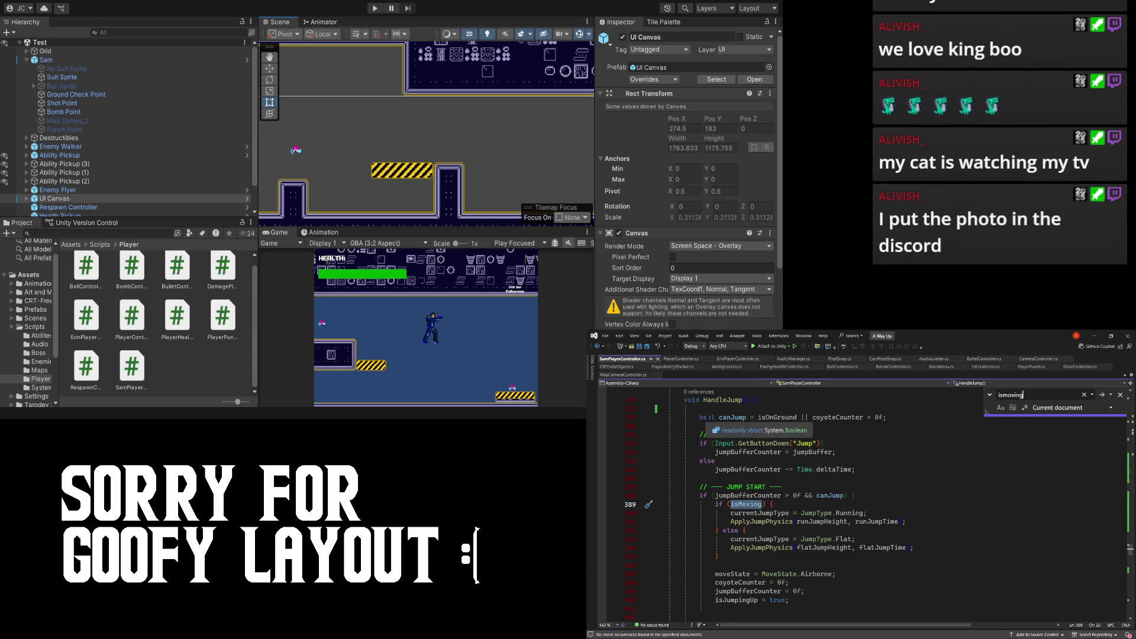
key(Return)
key(BackSpace)
key(BackSpace)
key(BackSpace)
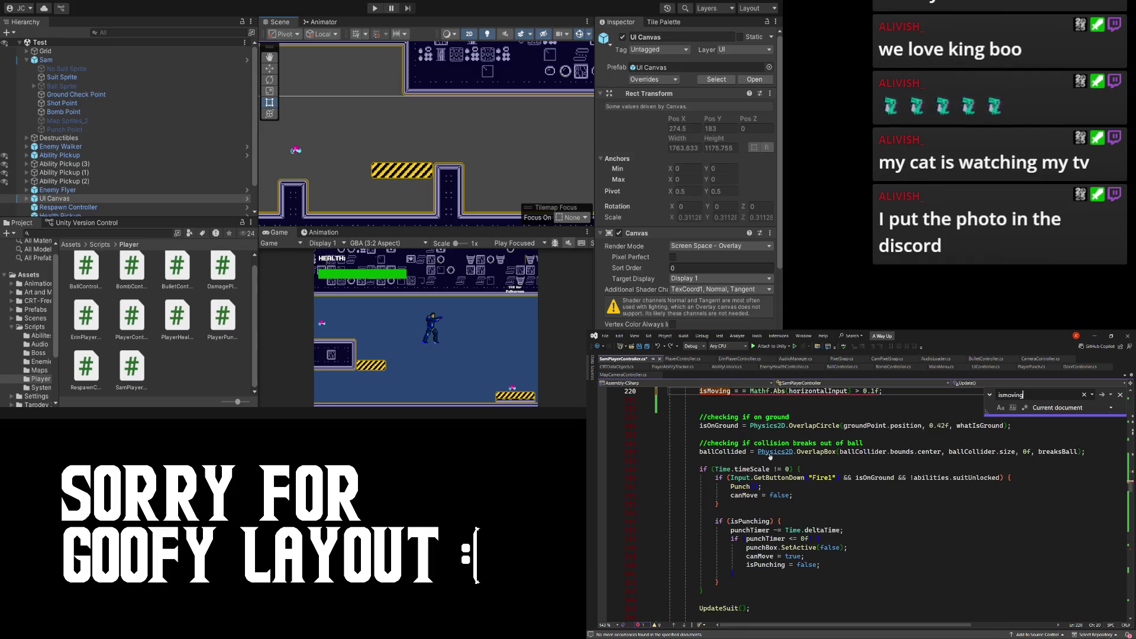
key(ctrl+z)
key(ctrl+z)
key(ctrl+z)
key(ctrl+z)
key(ctrl+z)
key(ctrl+z)
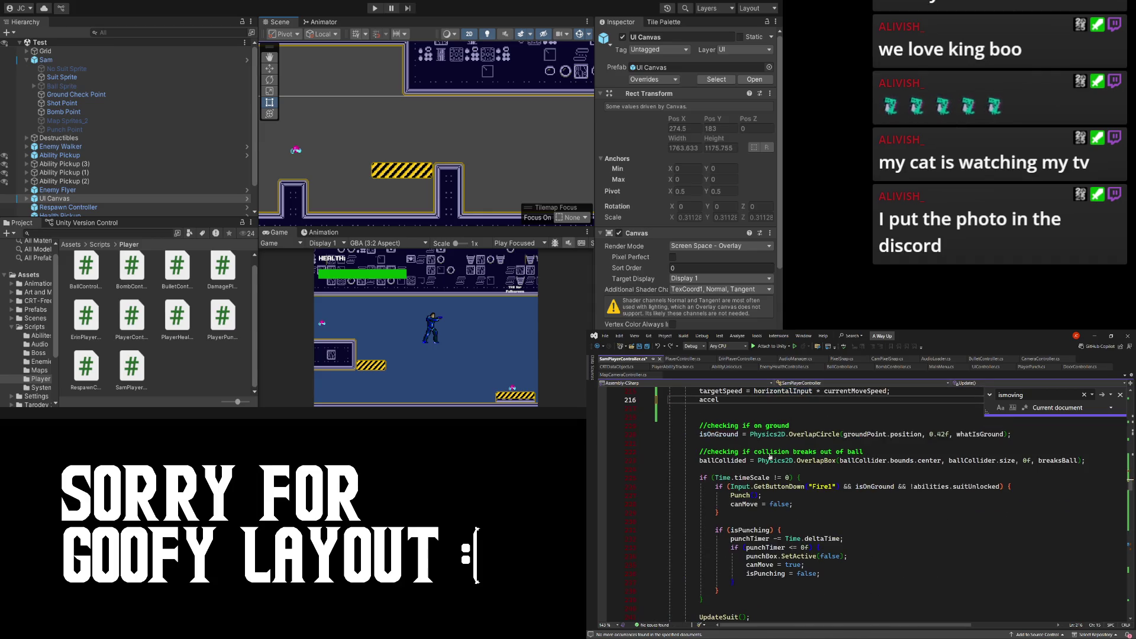
key(ctrl+z)
key(ctrl+z)
key(ctrl+z)
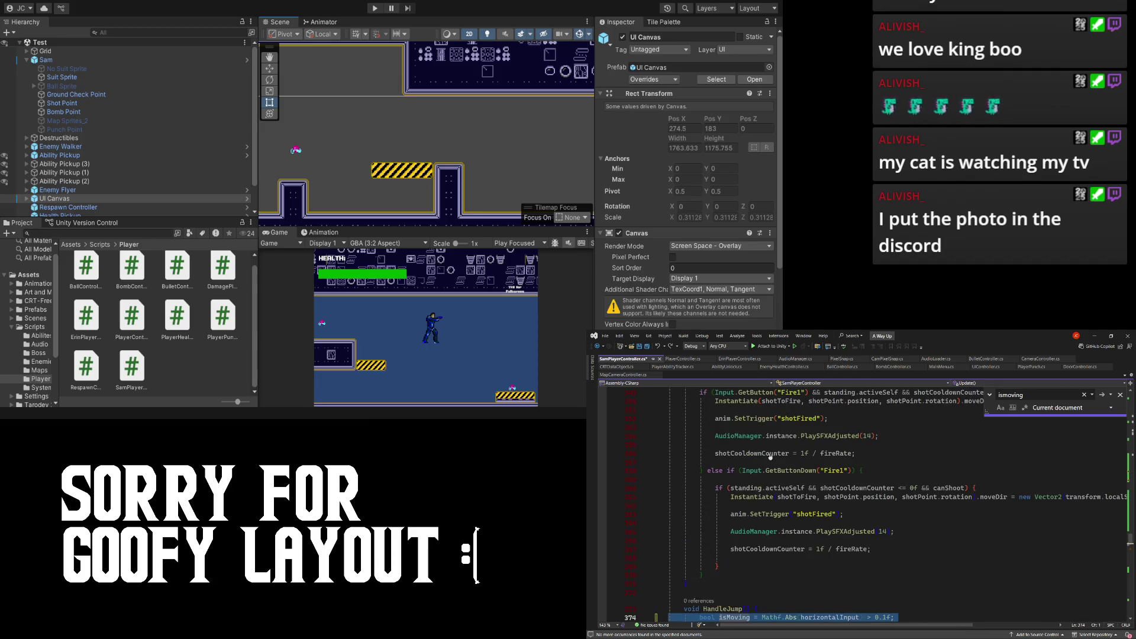
key(ctrl+z)
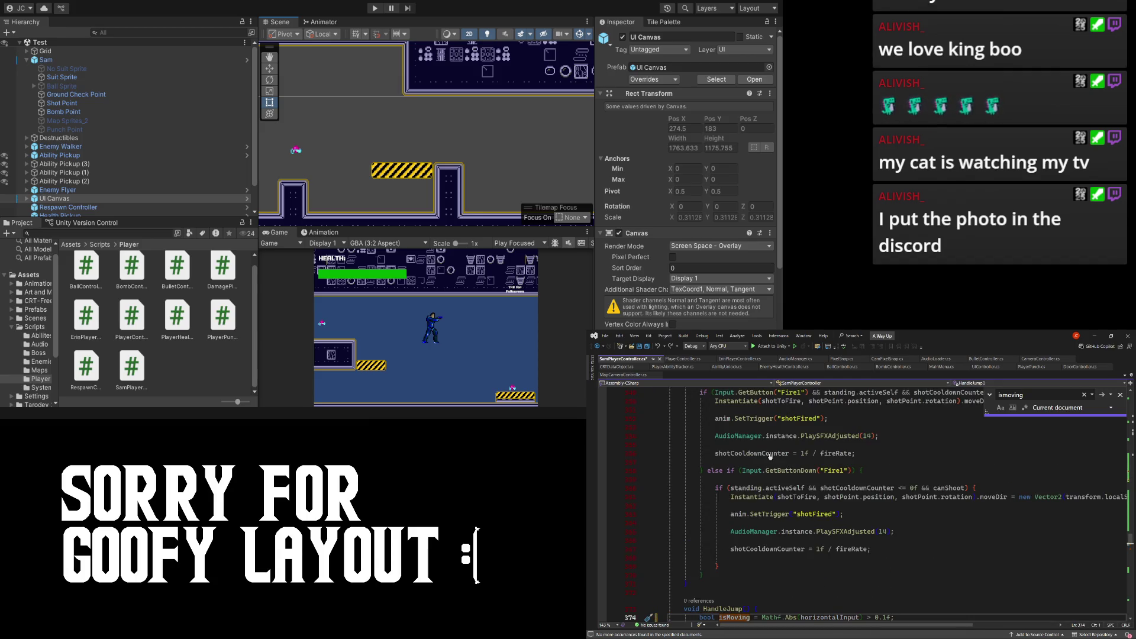
scroll(770, 457, down, 4)
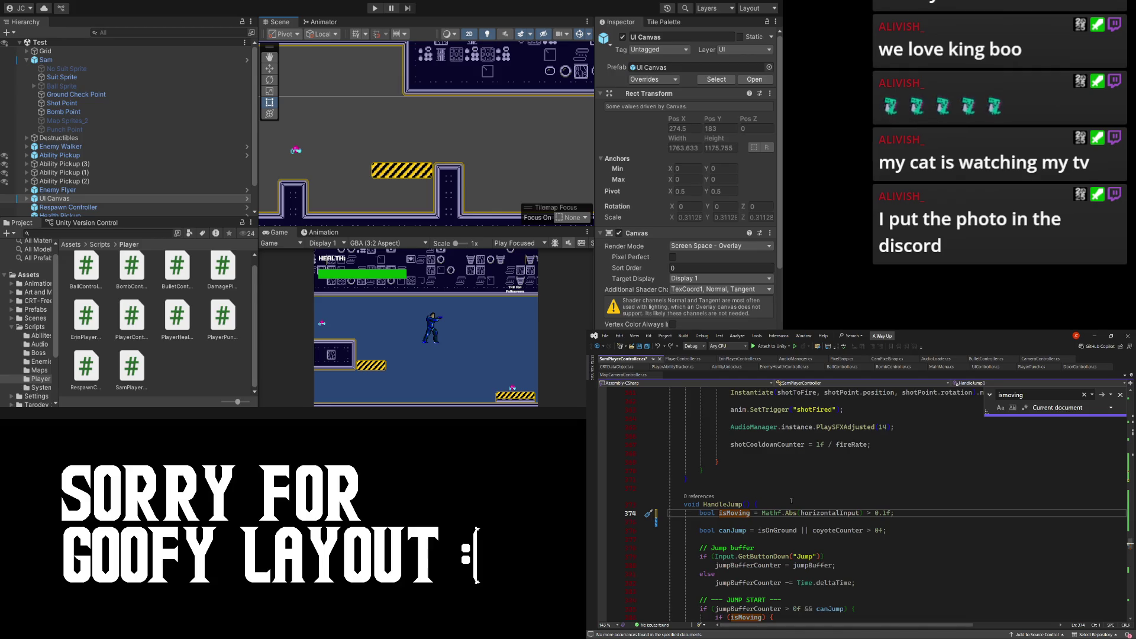
key(ctrl+z)
key(ctrl+z)
key(ctrl+z)
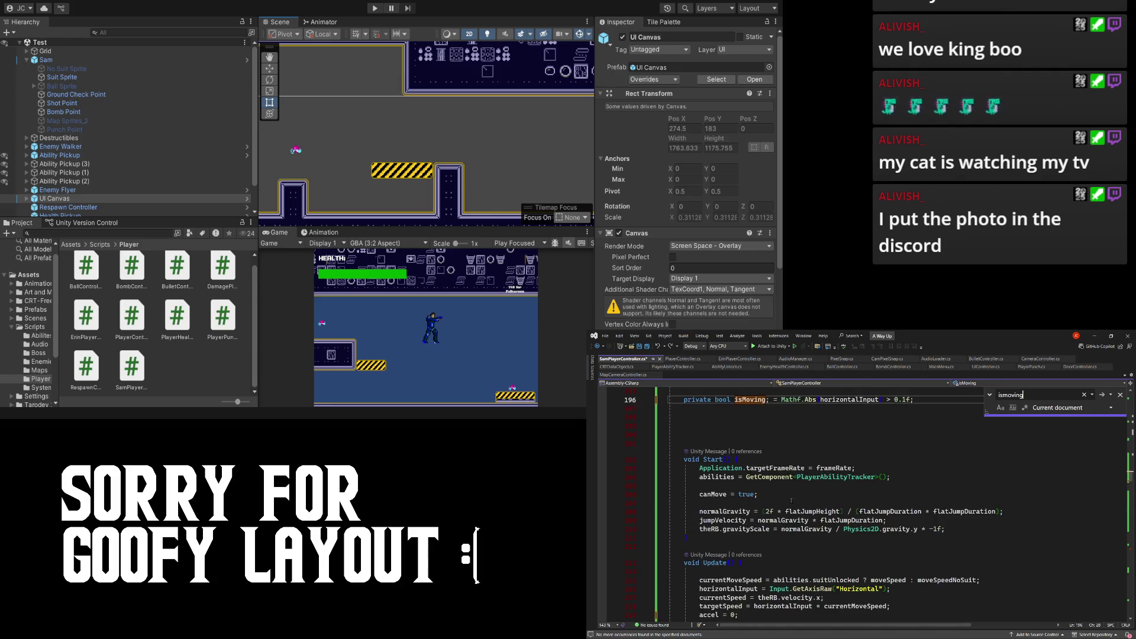
key(ctrl+y)
key(ctrl+y)
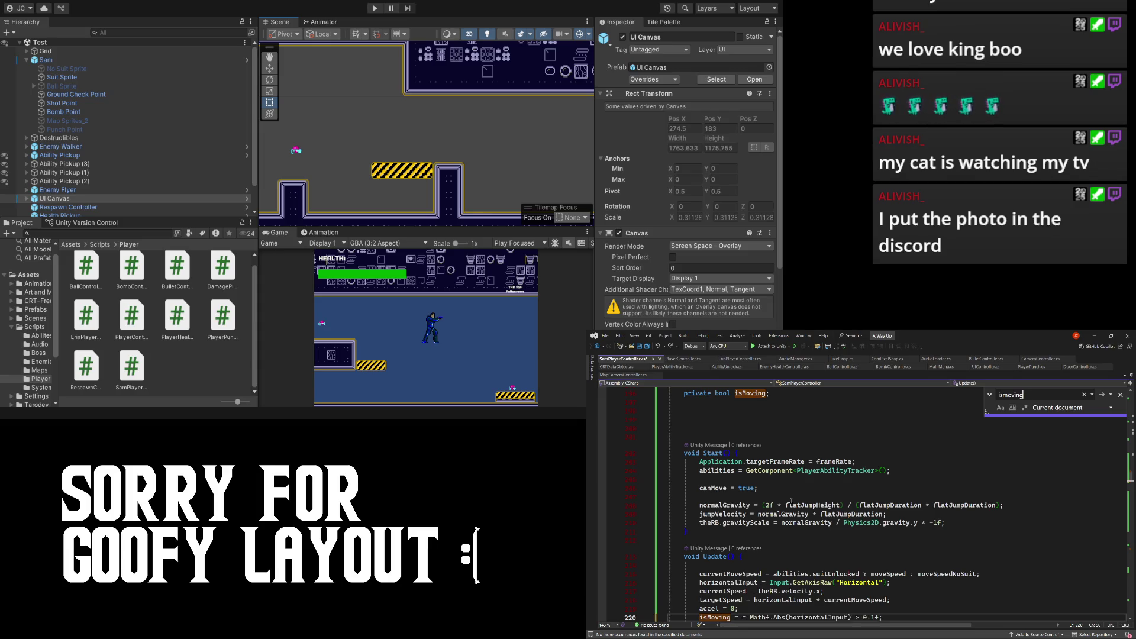
- Open a new line below the isMoving field declaration
scroll(791, 502, up, 4)
click(777, 497)
key(Return)
- Declare 'private bool canJump;' beneath the isMoving field
text(private )
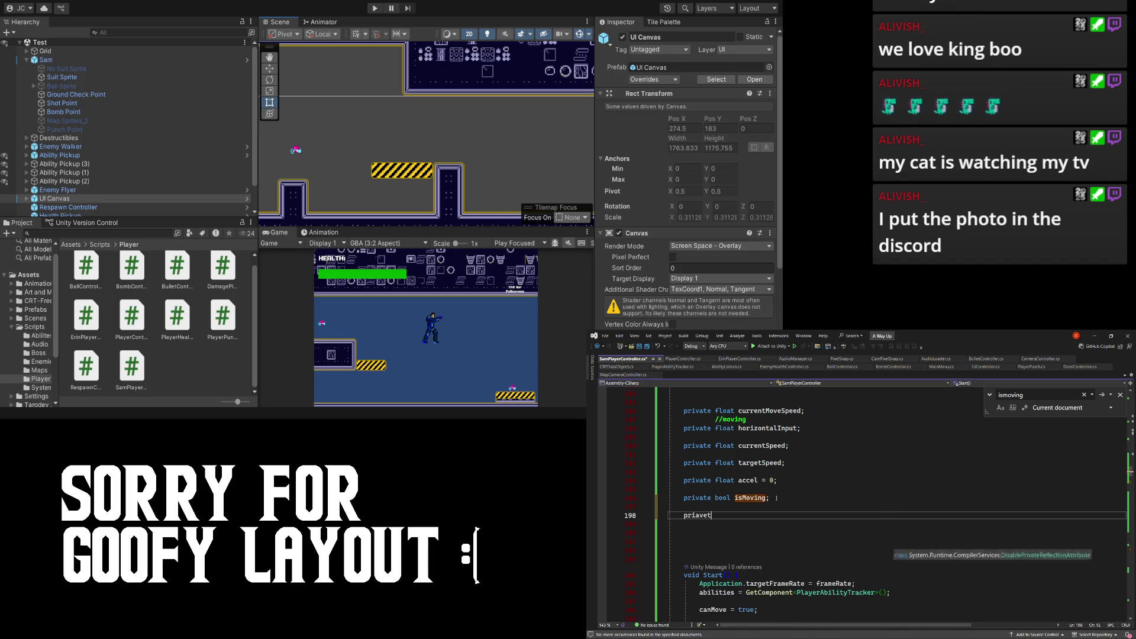
text(b)
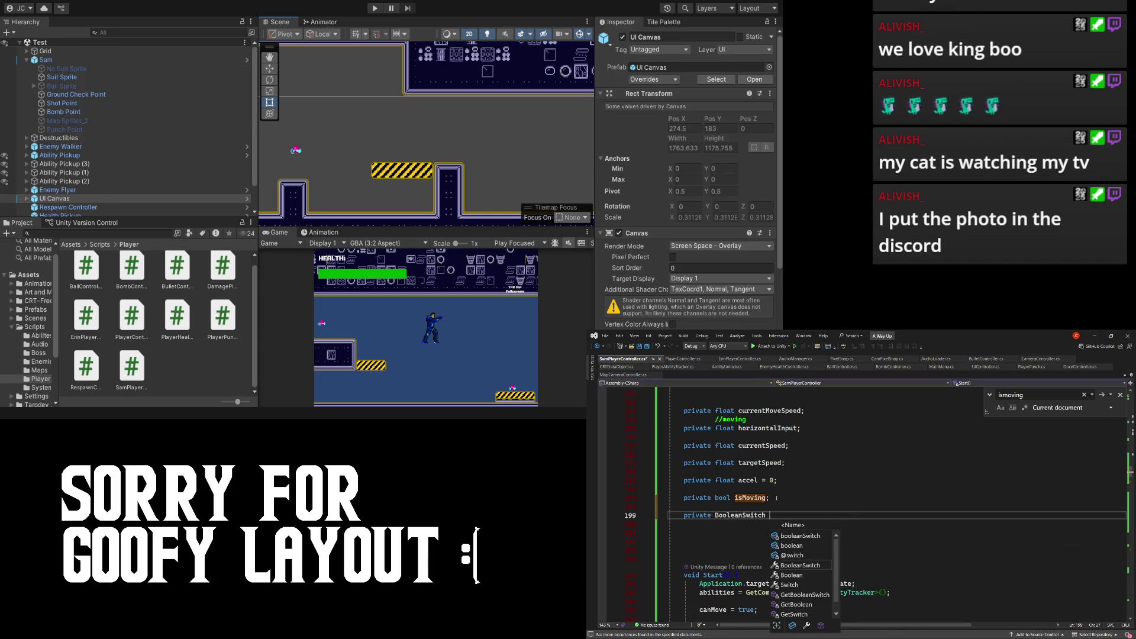
text(ool c)
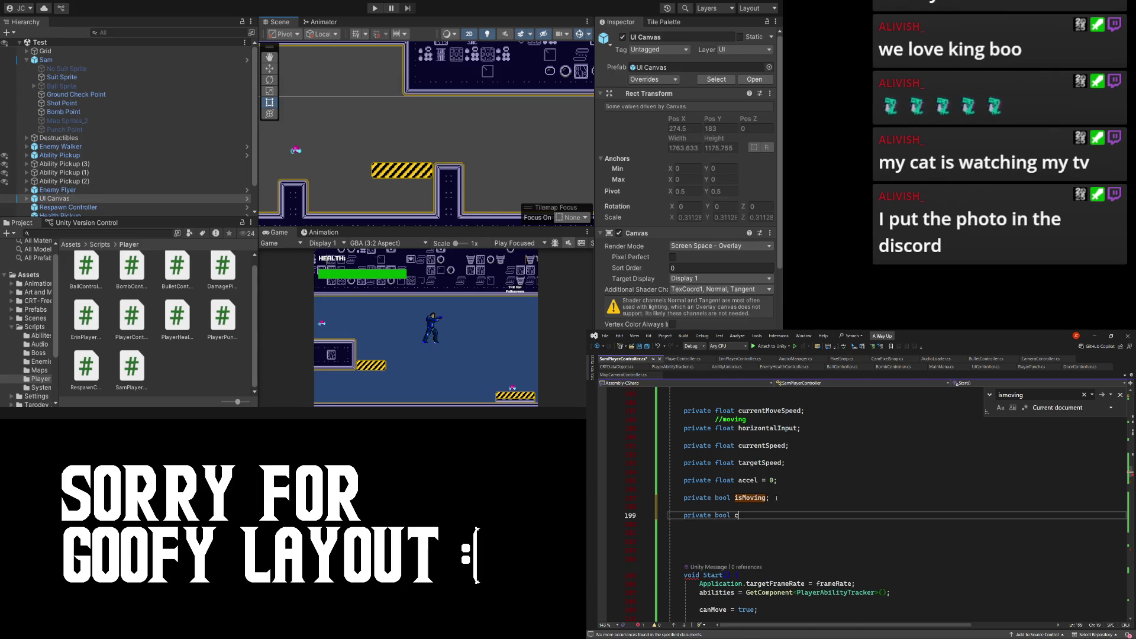
text(anJump;)
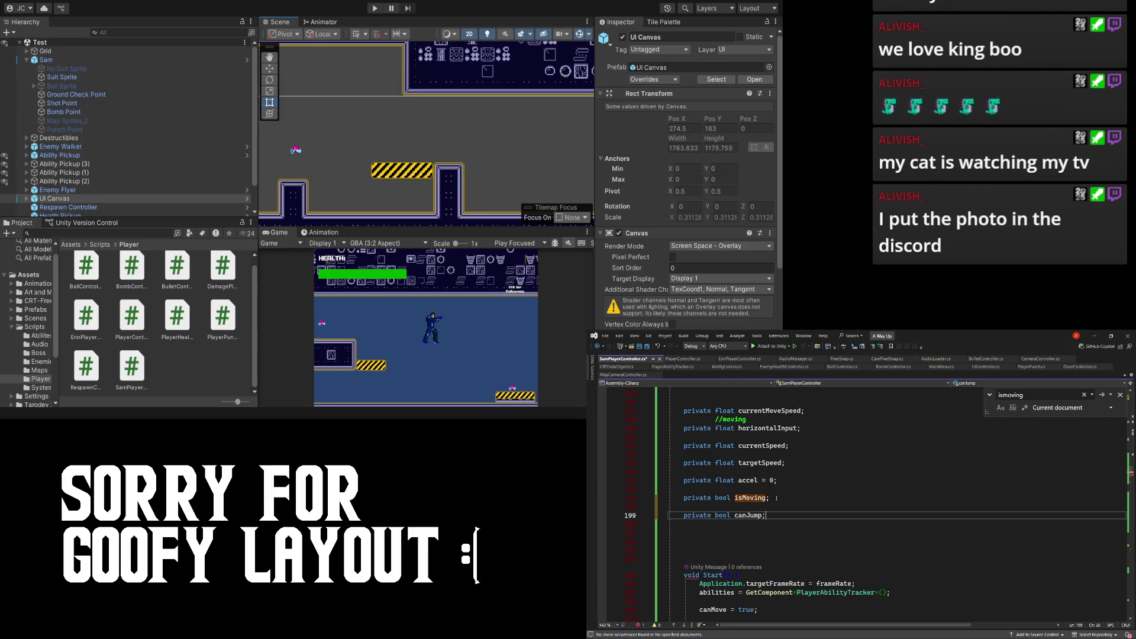
scroll(744, 501, down, 3)
scroll(744, 501, down, 4)
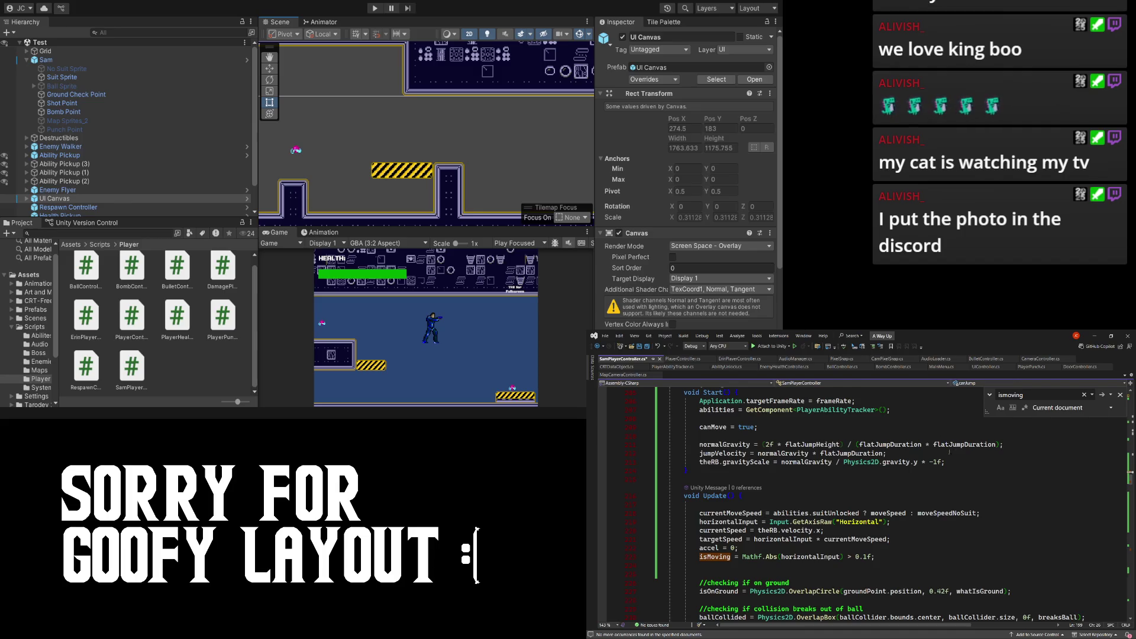
scroll(950, 452, down, 2)
click(892, 505)
key(Return)
- Find the local canJump line in HandleJump and remove it
key(ctrl+f)
text(bool can jum)
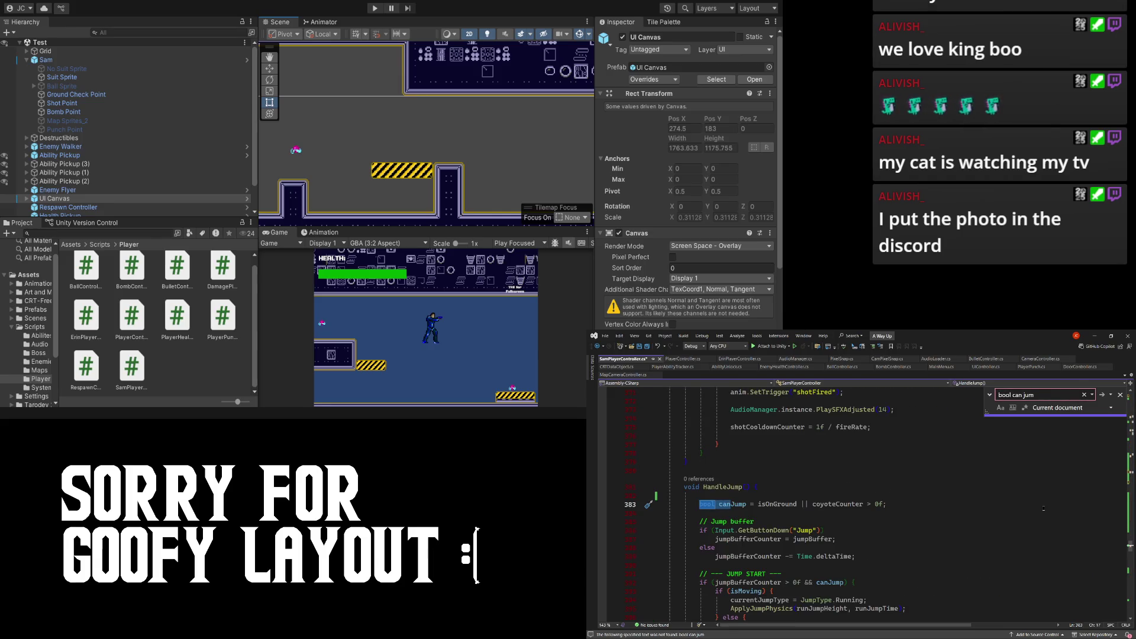
key(BackSpace)
key(BackSpace)
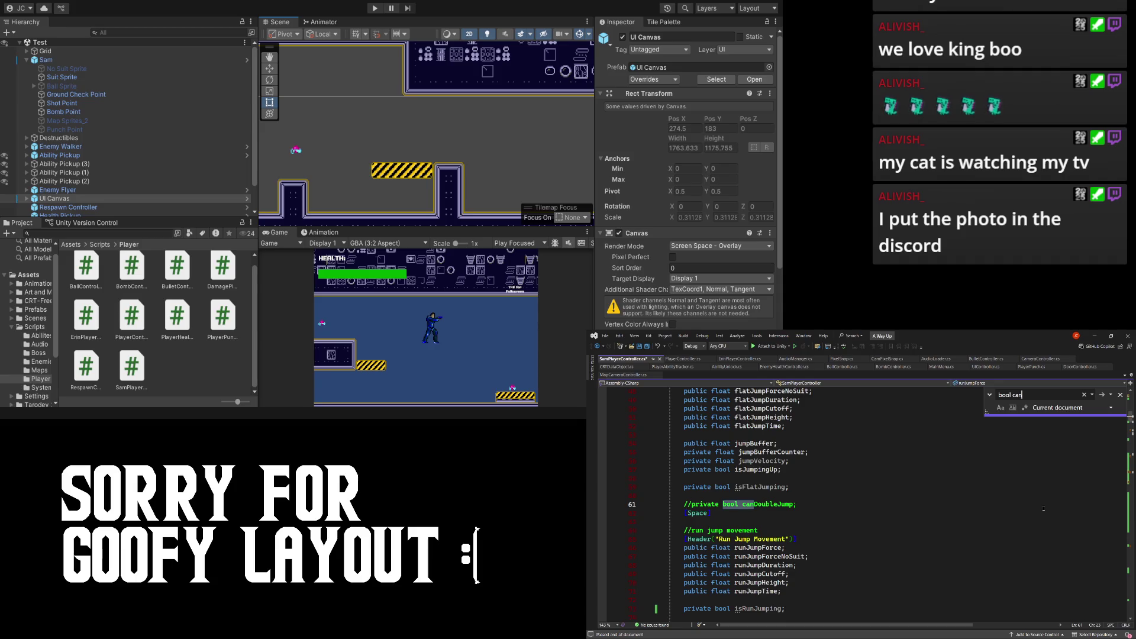
key(Return)
key(Return)
key(Return)
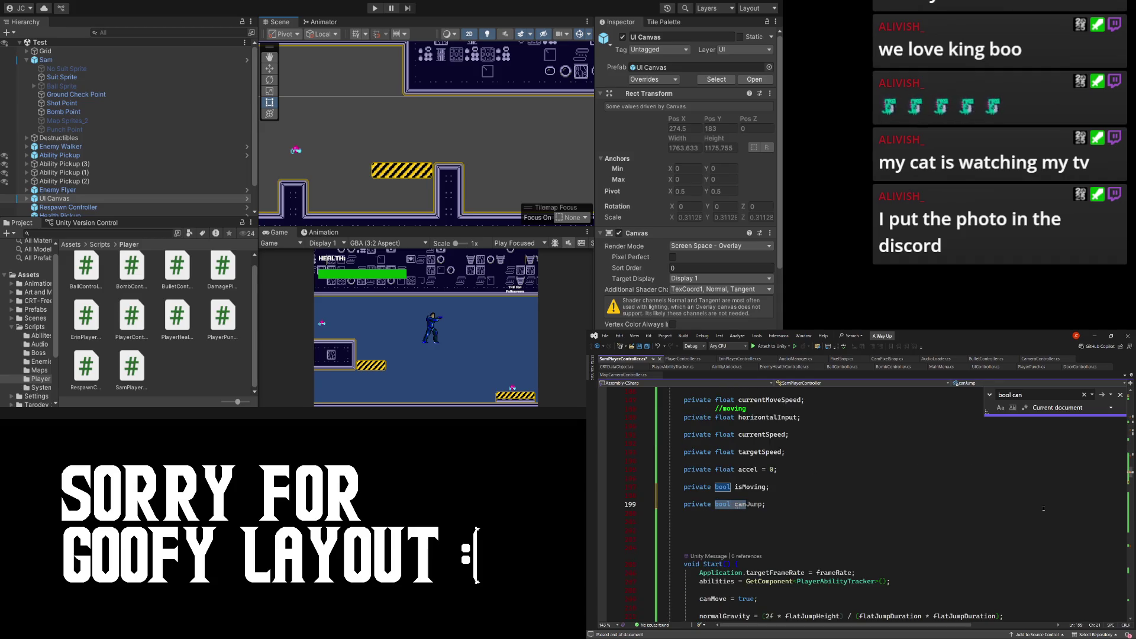
text(Jump)
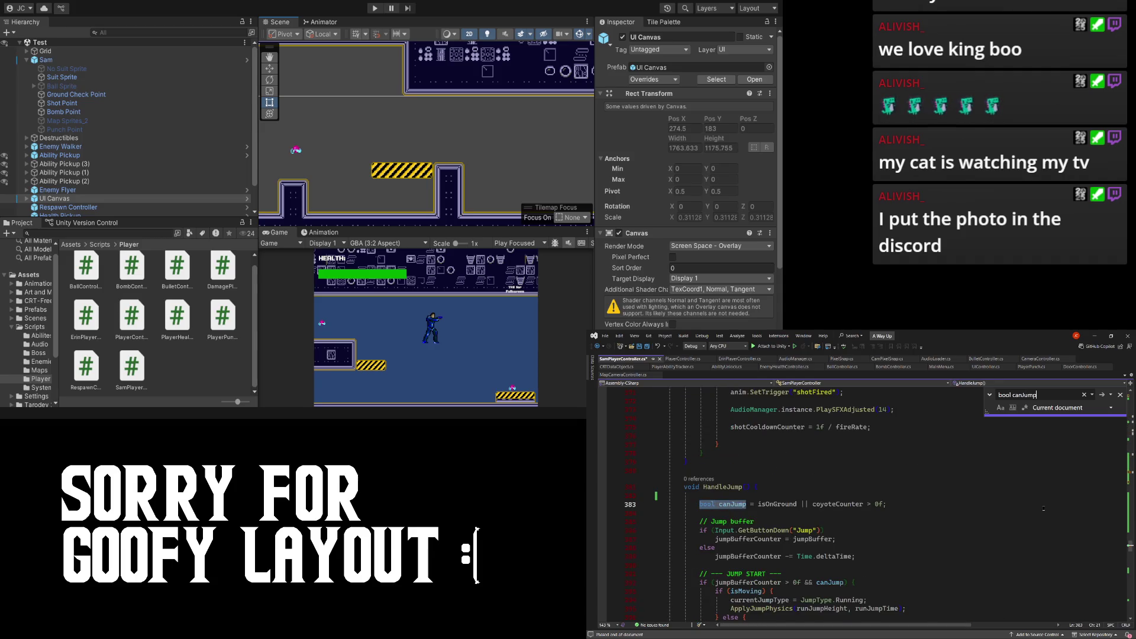
key(Return)
scroll(1044, 508, down, 15)
click(891, 505)
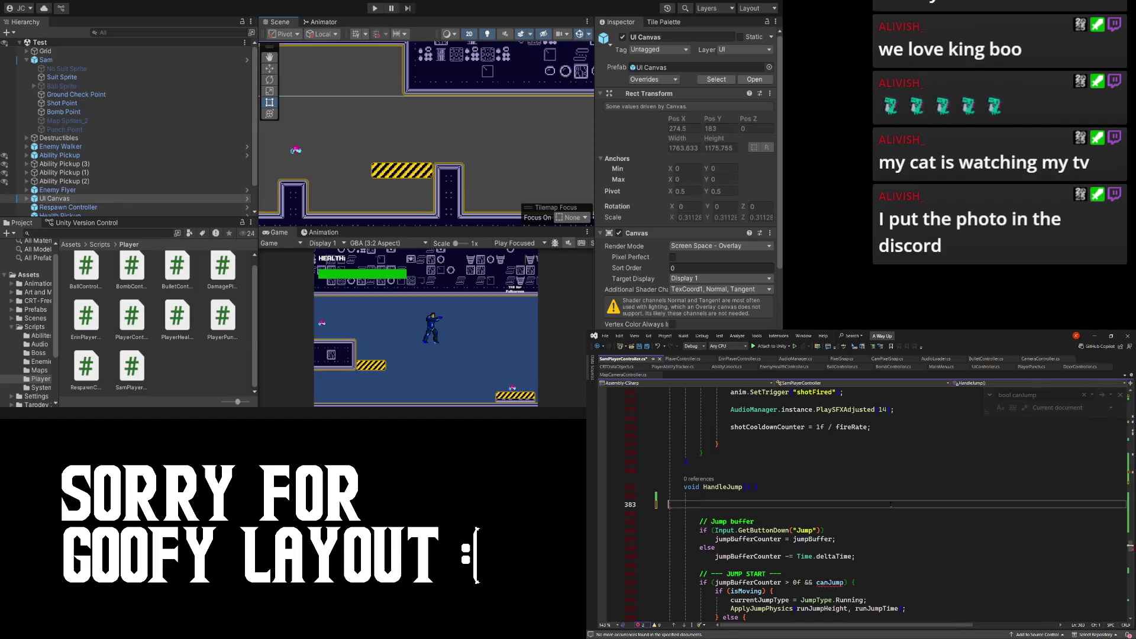
key(BackSpace)
- Add canJump = isOnGround || coyoteCounter > 0f after the isMoving assignment and save
key(ctrl+f)
key(Return)
scroll(841, 516, down, 3)
scroll(841, 516, down, 4)
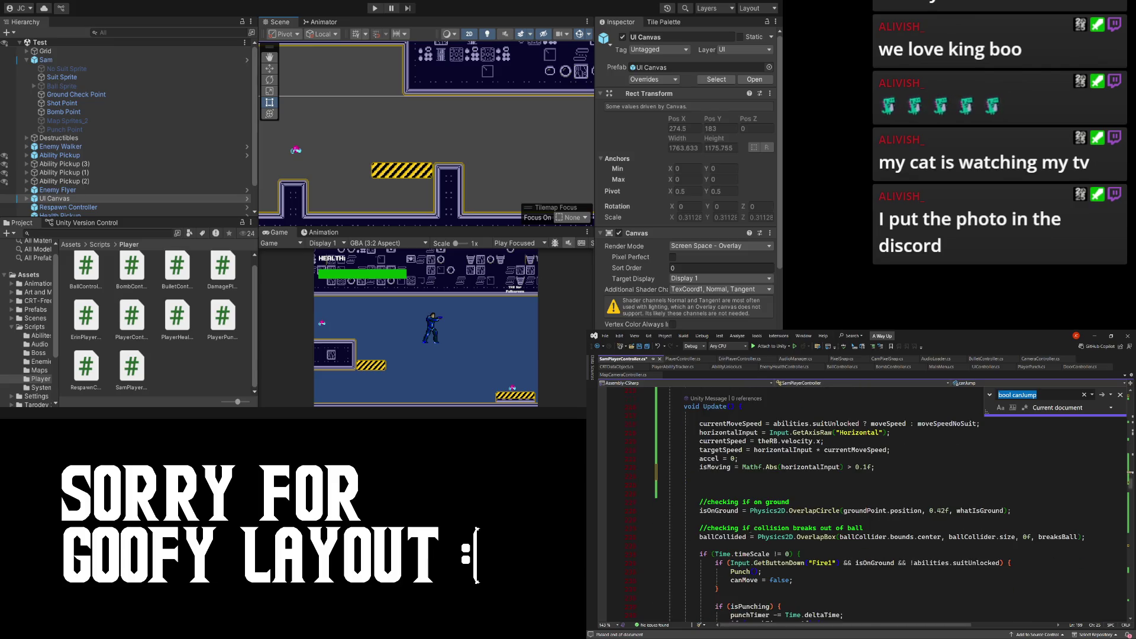
click(902, 464)
key(Return)
text(canJu)
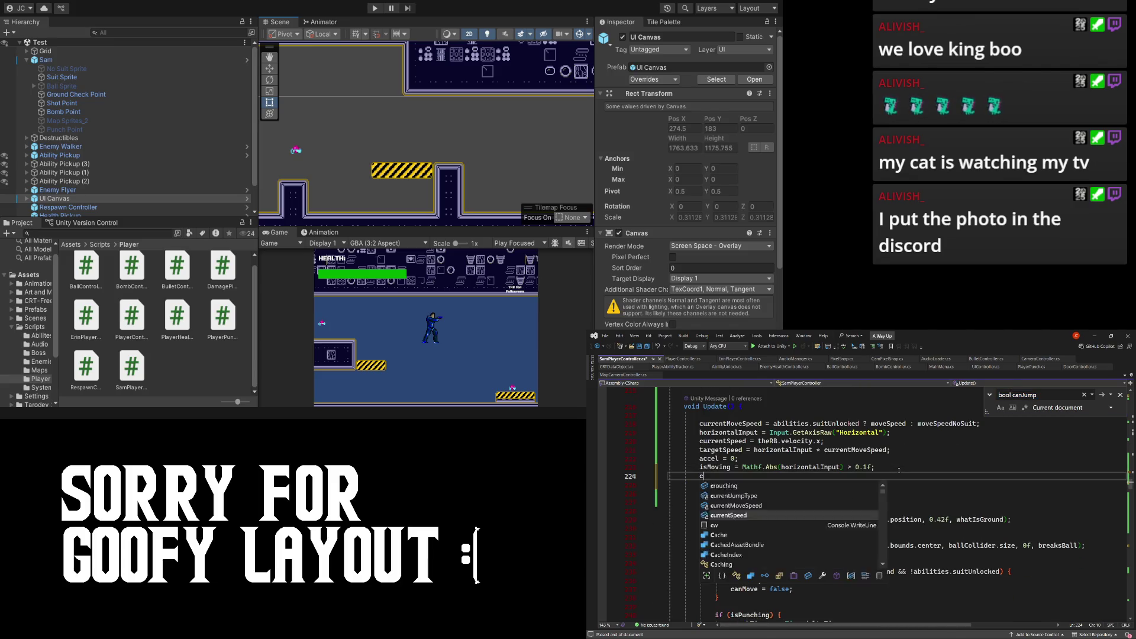
key(Tab)
key(Tab)
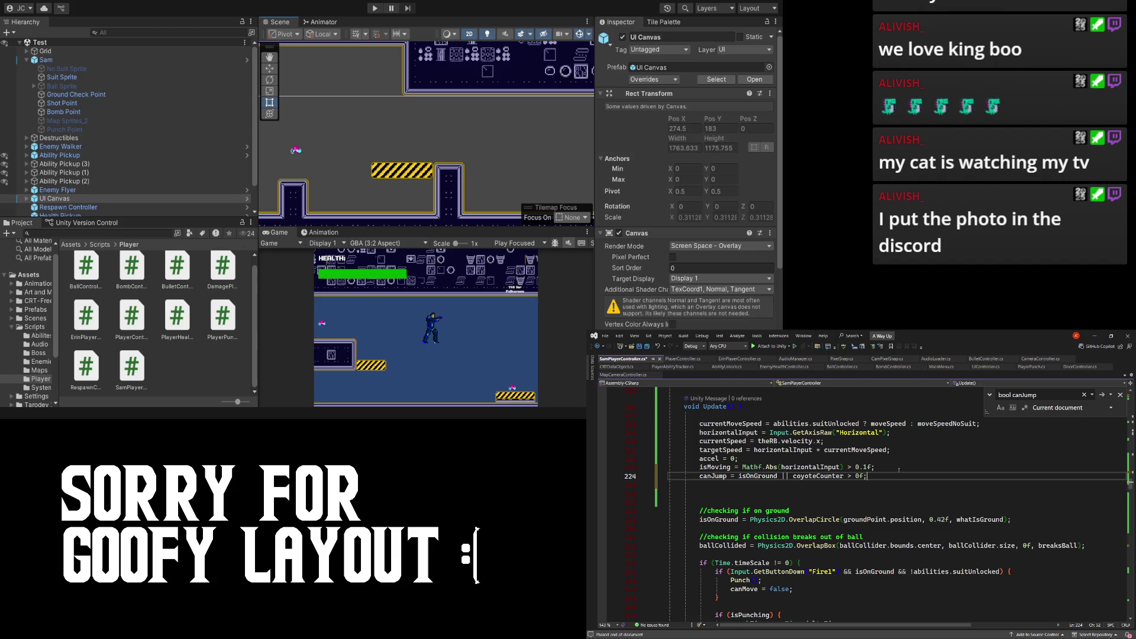
key(ctrl+s)
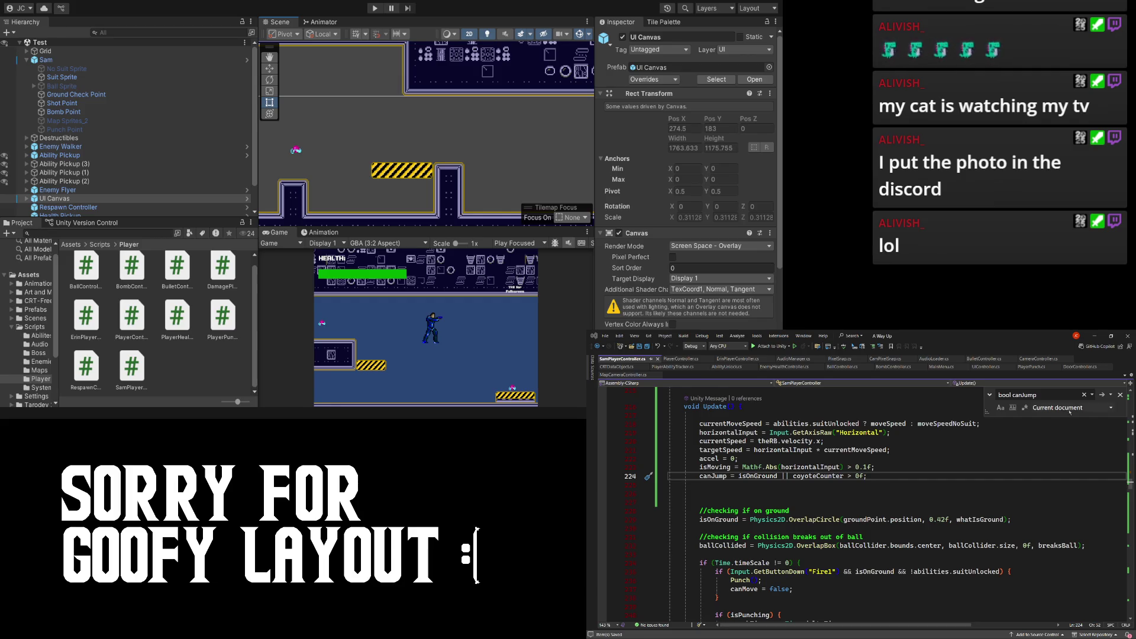
- Search the file for 'ball', then clear the find box
click(908, 533)
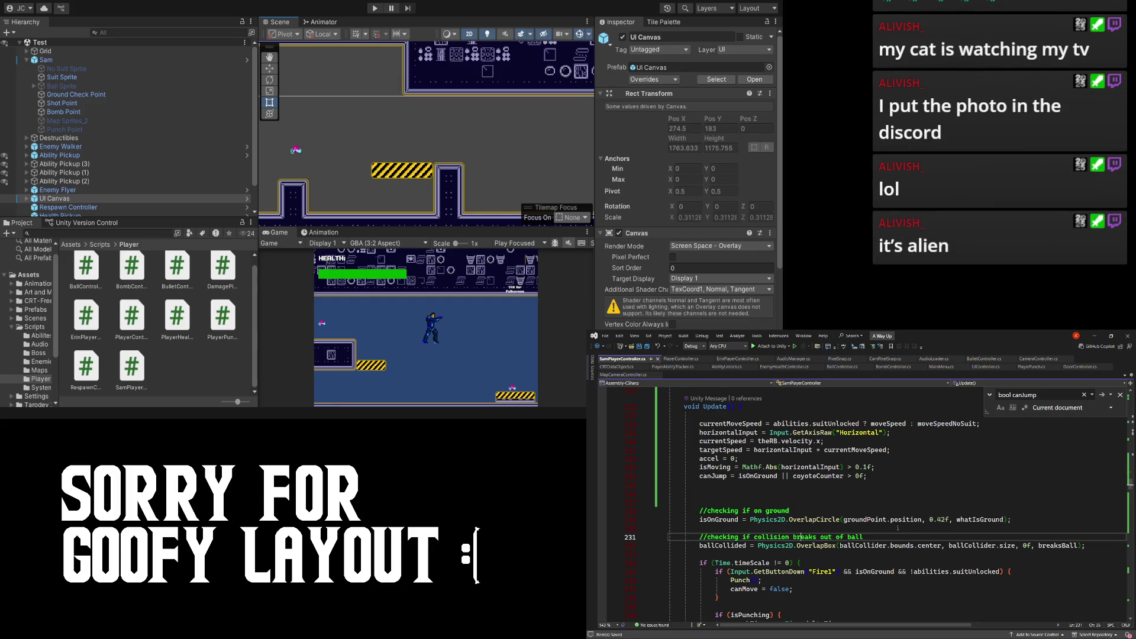
scroll(956, 509, down, 2)
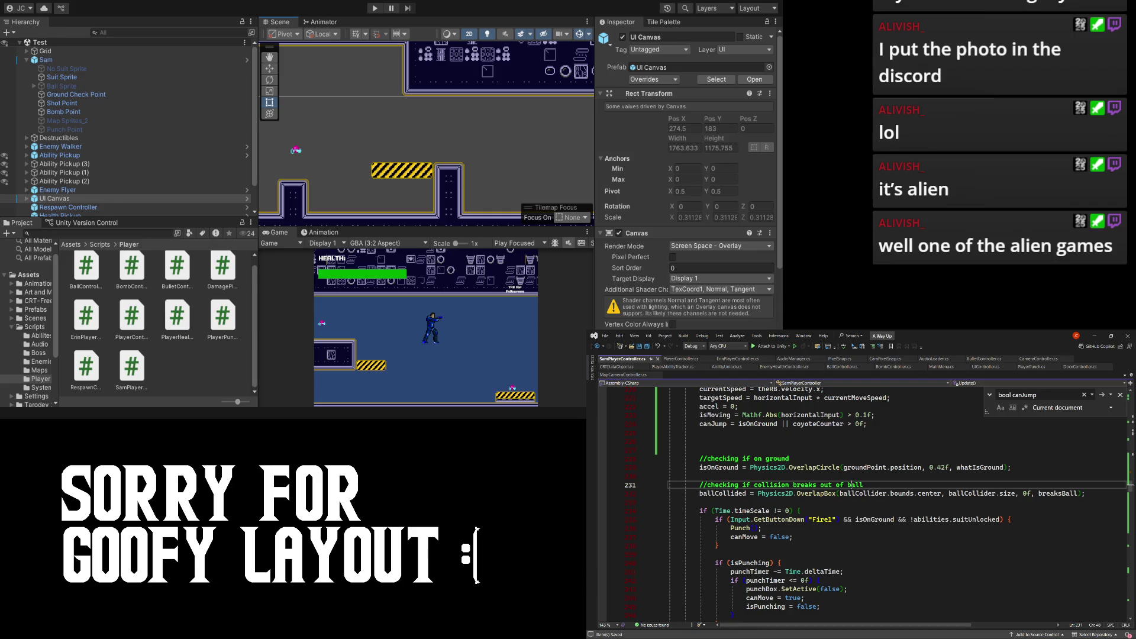
key(ctrl+f)
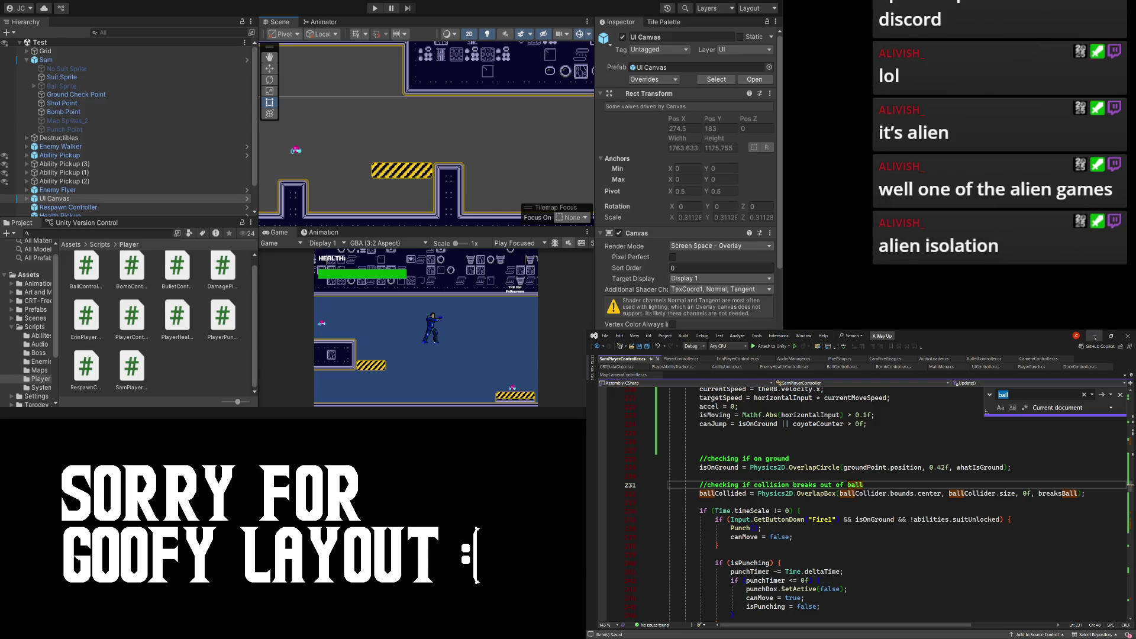
click(1068, 395)
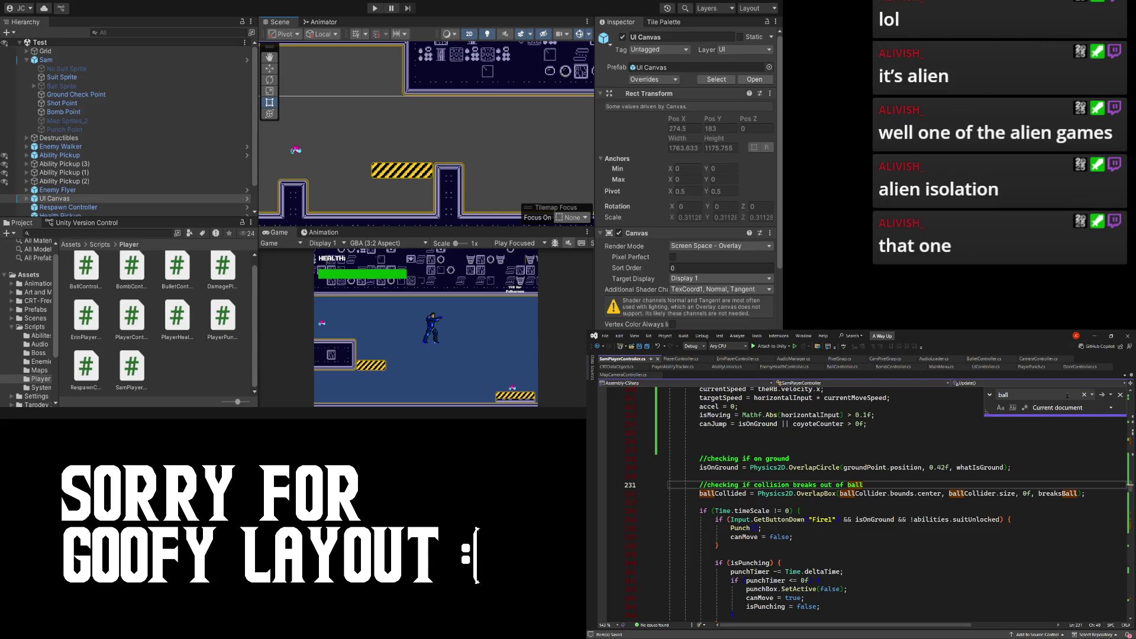
key(BackSpace)
key(BackSpace)
key(BackSpace)
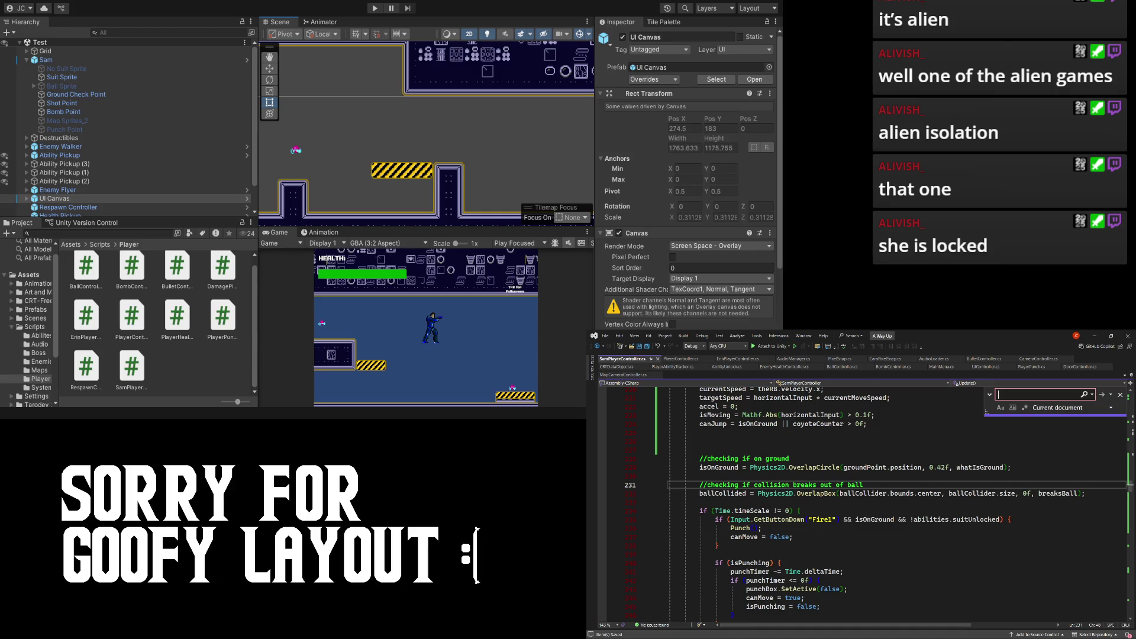
- Remove the extra blank line below the canJump assignment in Update()
scroll(744, 512, up, 3)
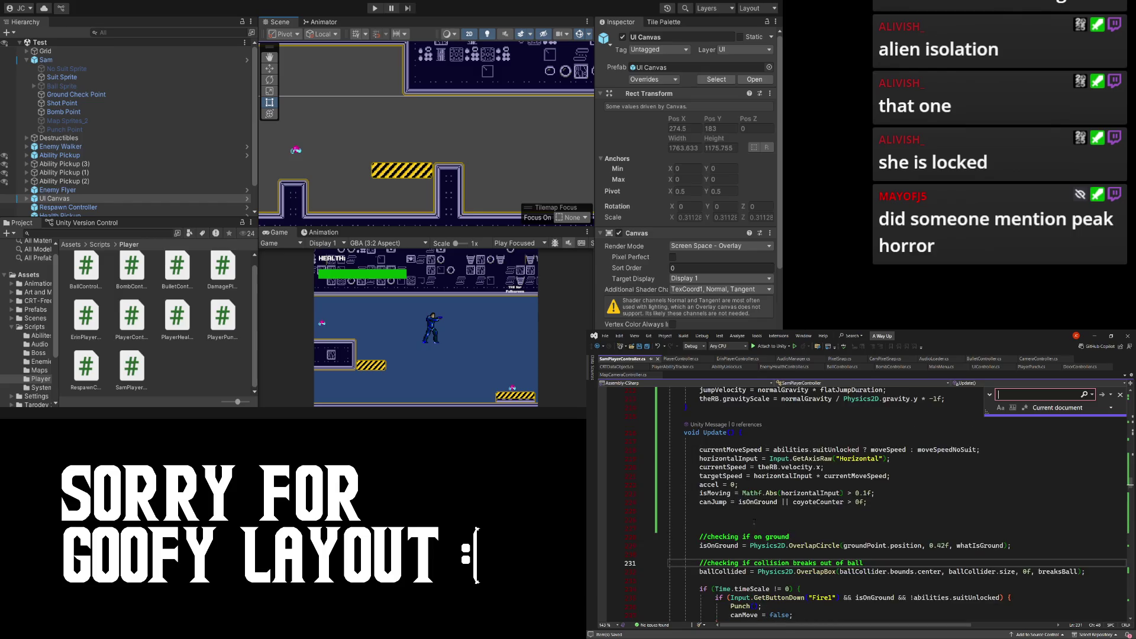
click(745, 512)
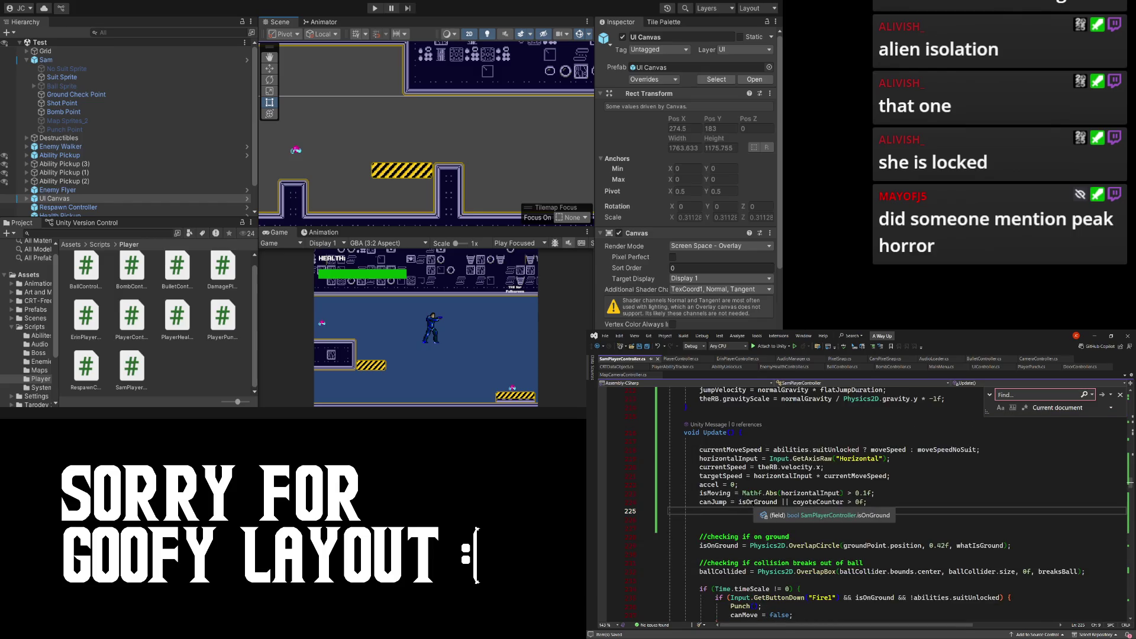
key(BackSpace)
key(BackSpace)
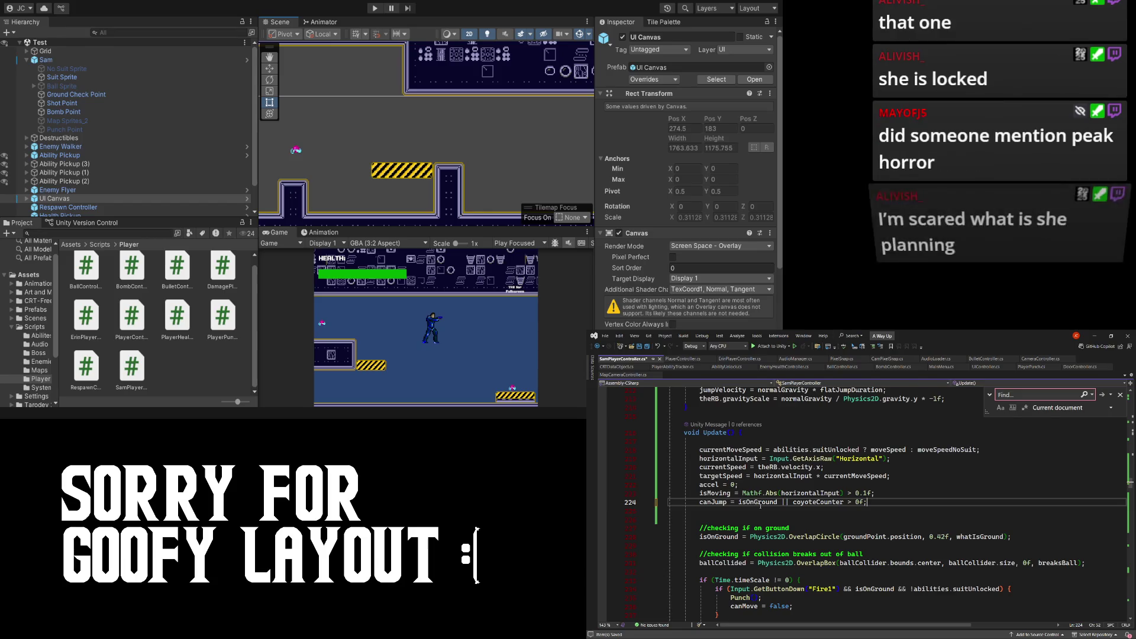
text(;)
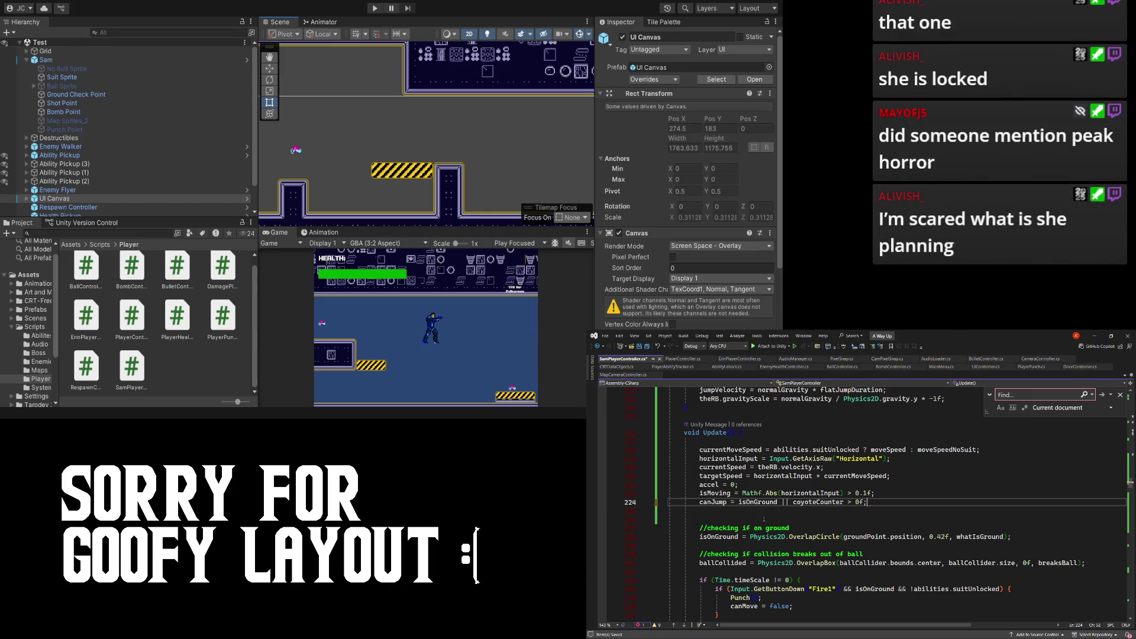
key(Return)
key(Delete)
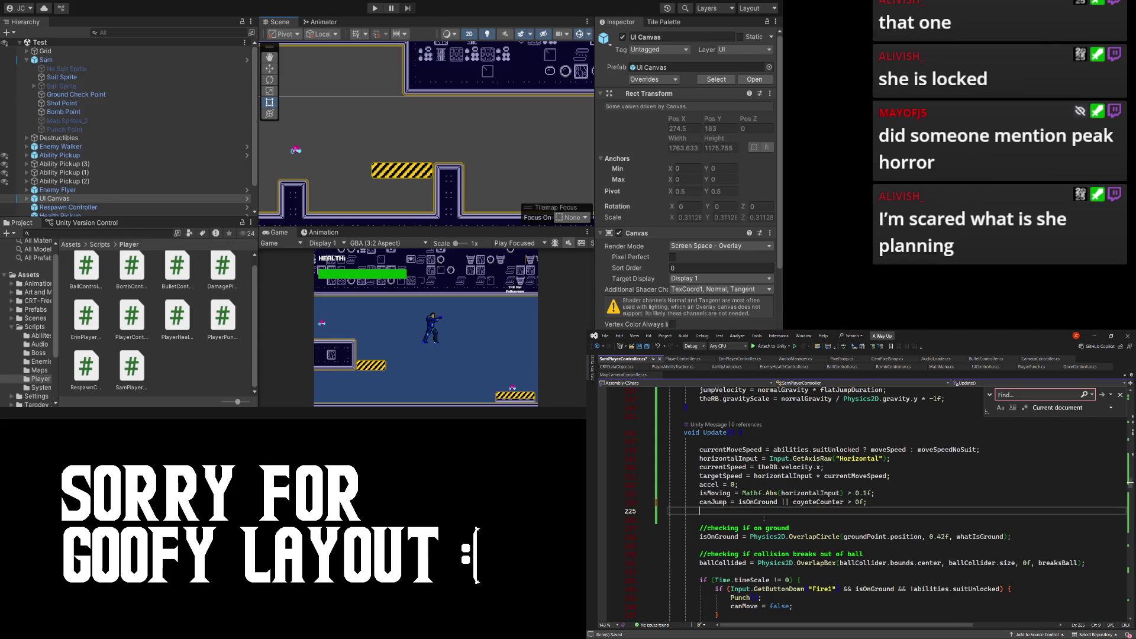
- Insert a '//set variables' comment above currentMoveSpeed in Update() and save the script
scroll(747, 466, up, 1)
click(696, 467)
key(Return)
text(\)
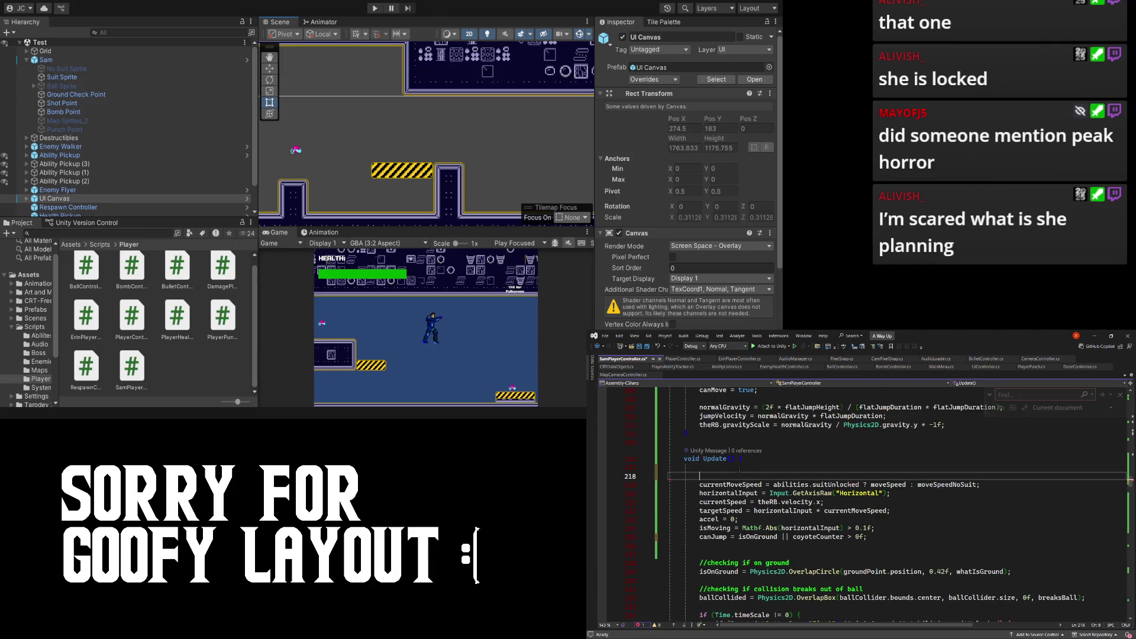
key(BackSpace)
text(//variable sett)
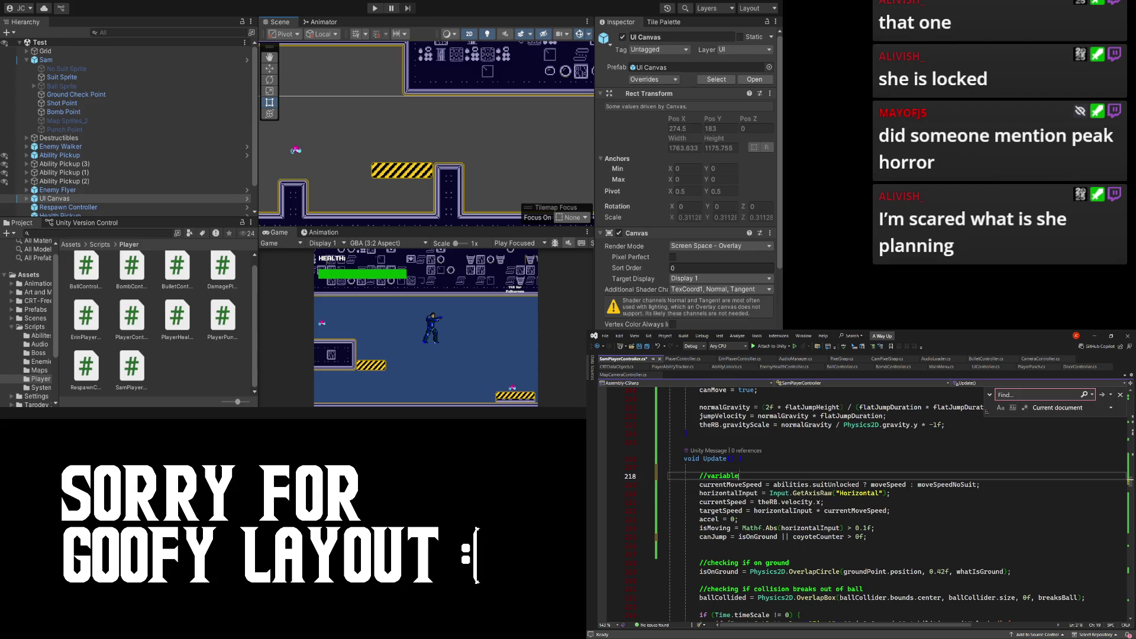
key(ctrl+BackSpace)
key(ctrl+BackSpace)
text(set variba)
key(ctrl+BackSpace)
text(variables)
click(747, 493)
key(ctrl+s)
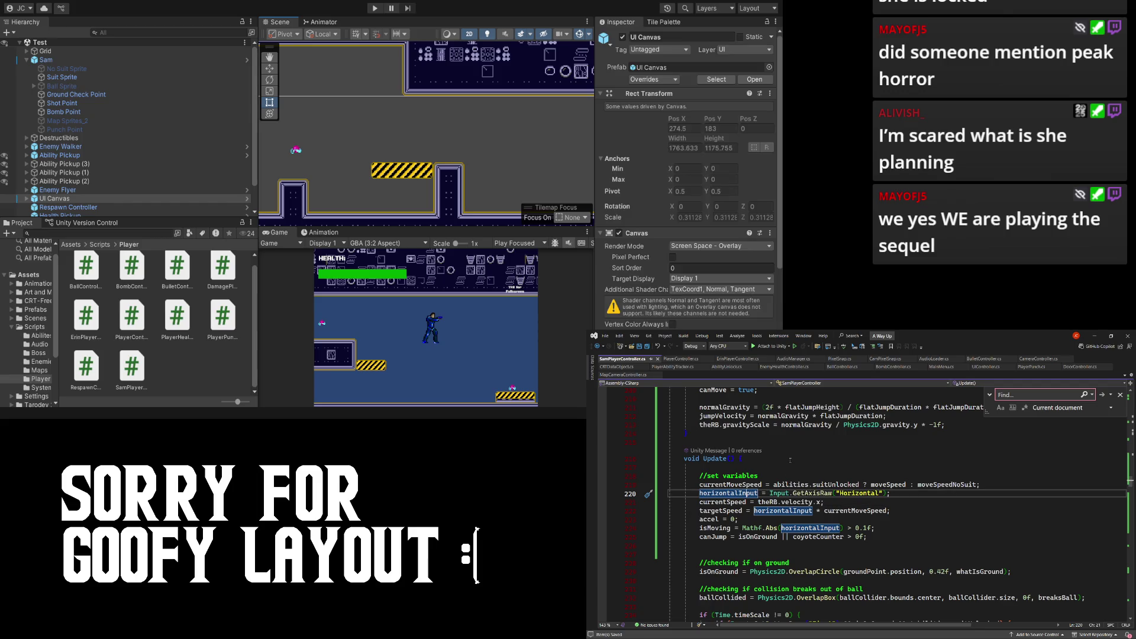
scroll(795, 511, down, 2)
scroll(861, 484, up, 5)
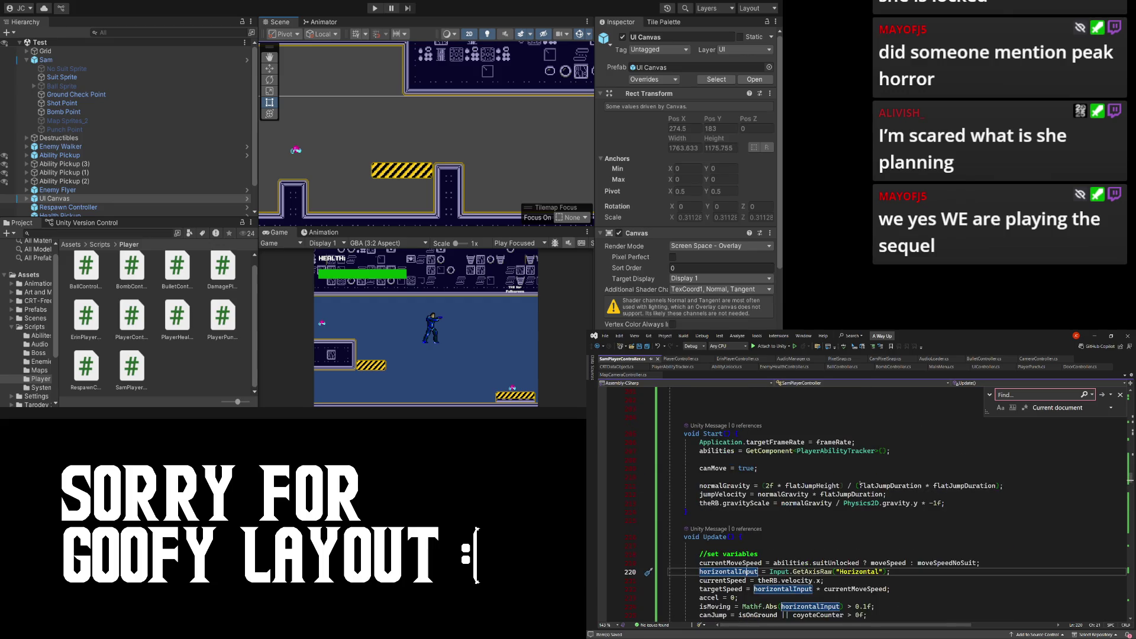
scroll(860, 513, down, 5)
click(842, 511)
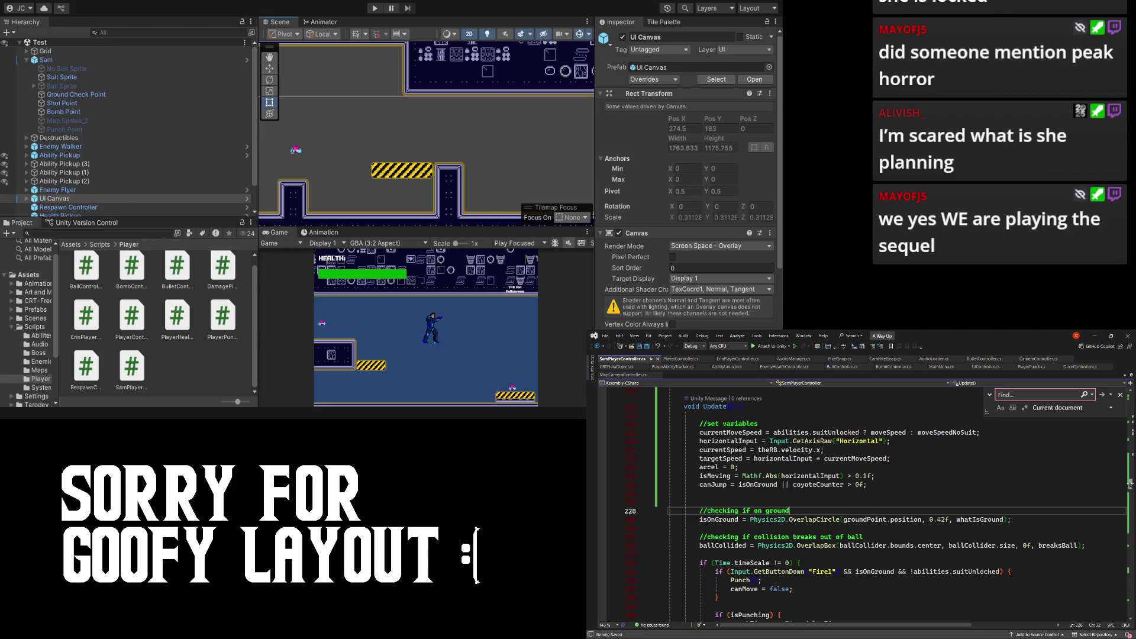
scroll(1128, 483, down, 5)
scroll(1128, 489, up, 1)
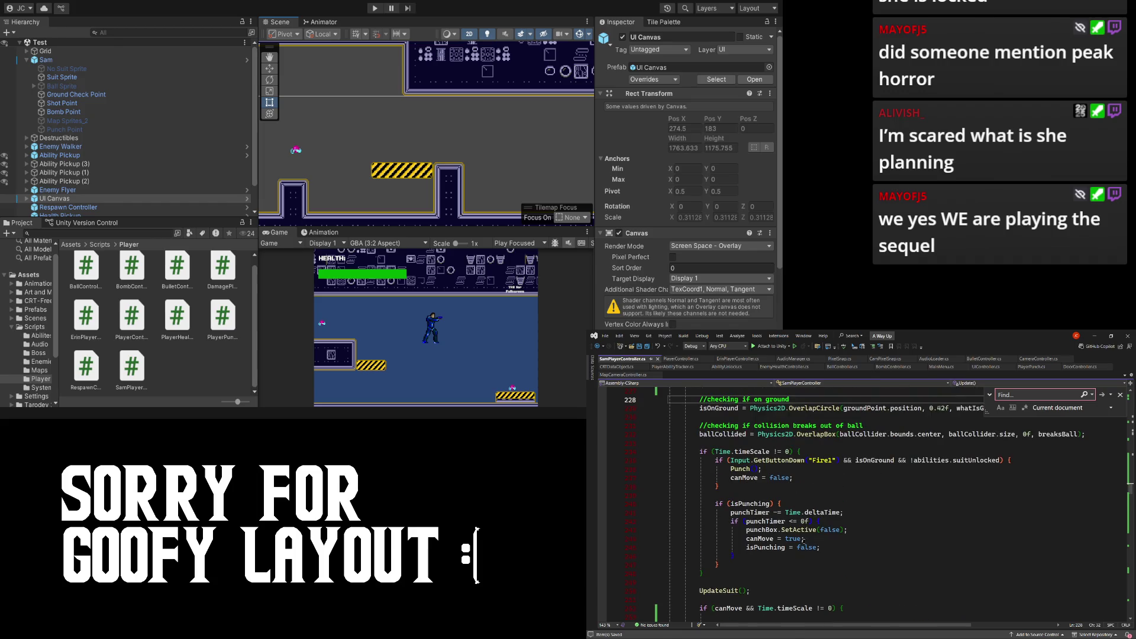
scroll(798, 538, up, 3)
scroll(797, 538, up, 5)
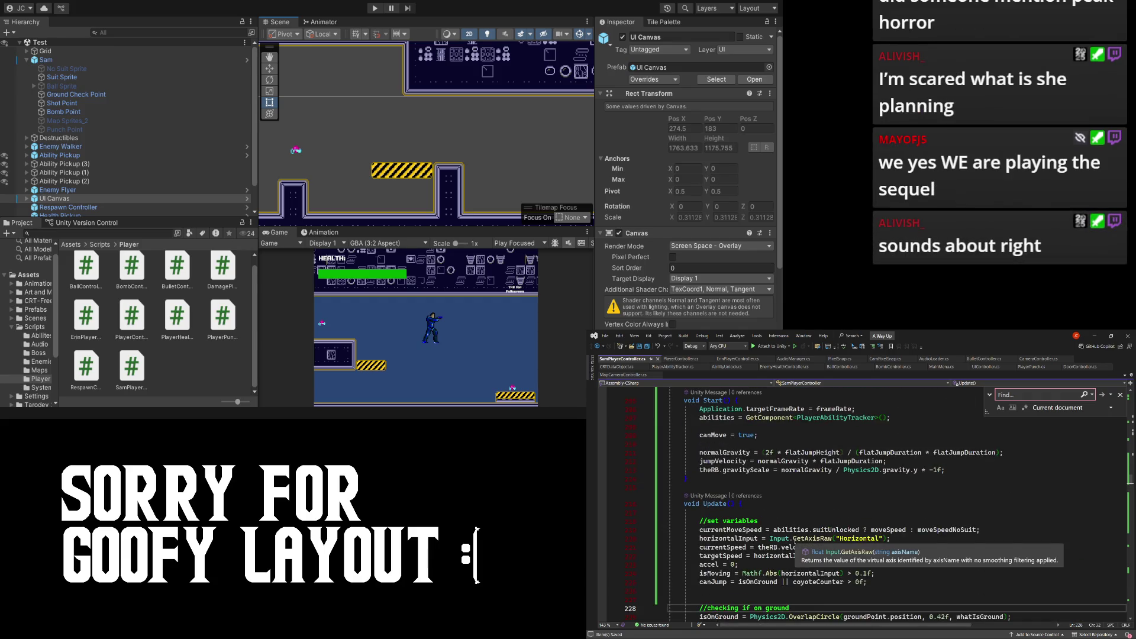
scroll(764, 520, down, 3)
scroll(764, 519, down, 2)
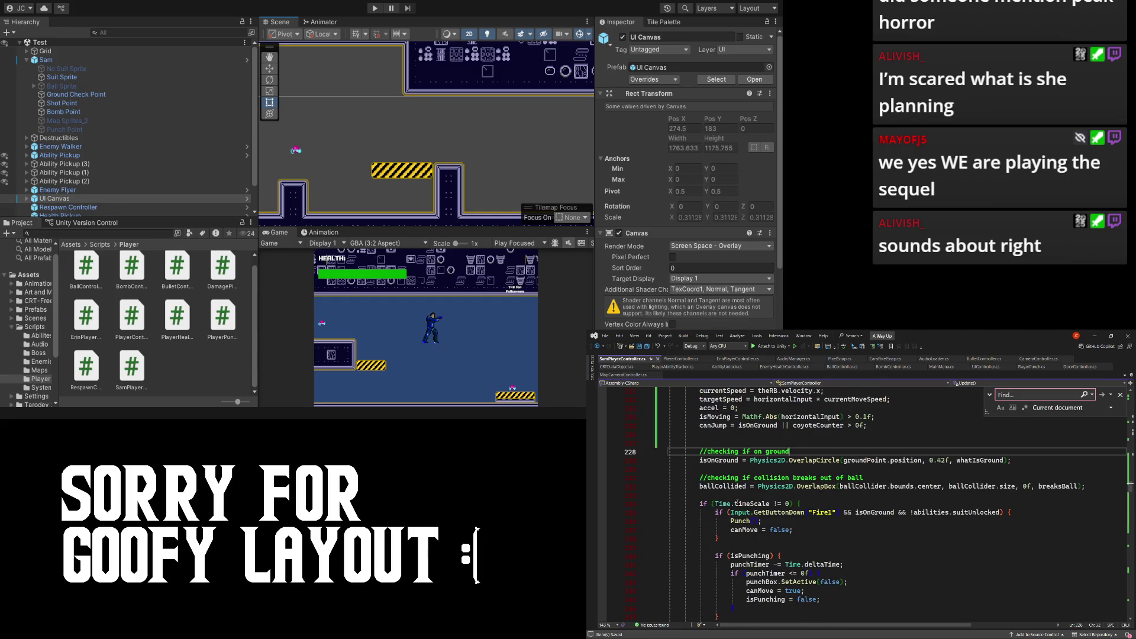
scroll(764, 520, down, 2)
scroll(742, 572, down, 1)
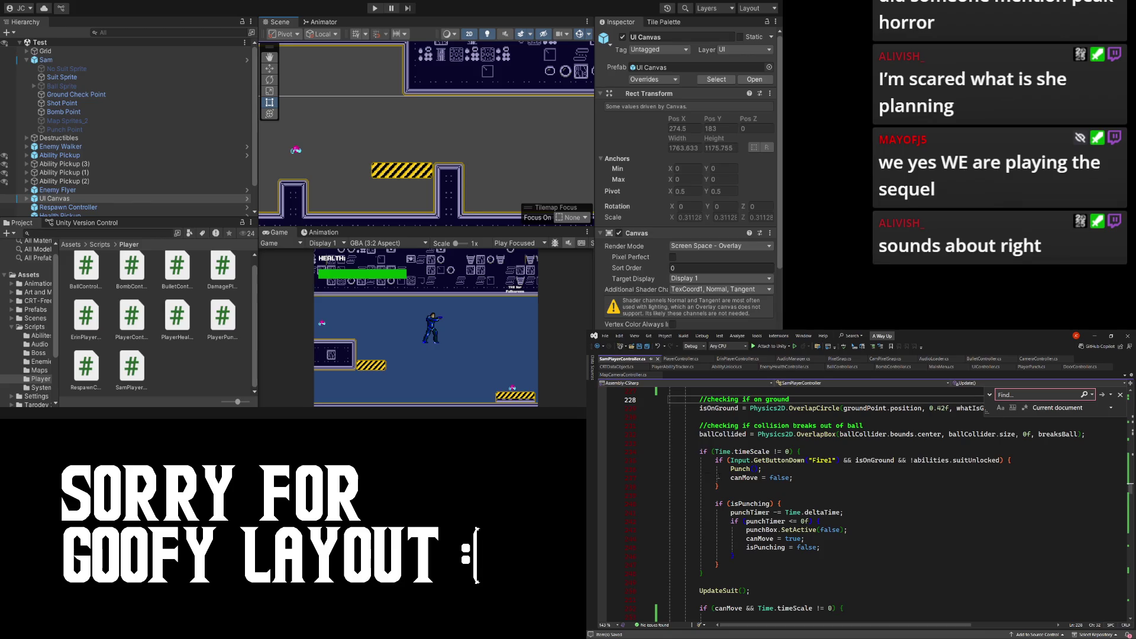
- Delete the if (Time.timeScale != 0) punch-handling block from Update()
drag(699, 452, 718, 571)
key(ctrl+c)
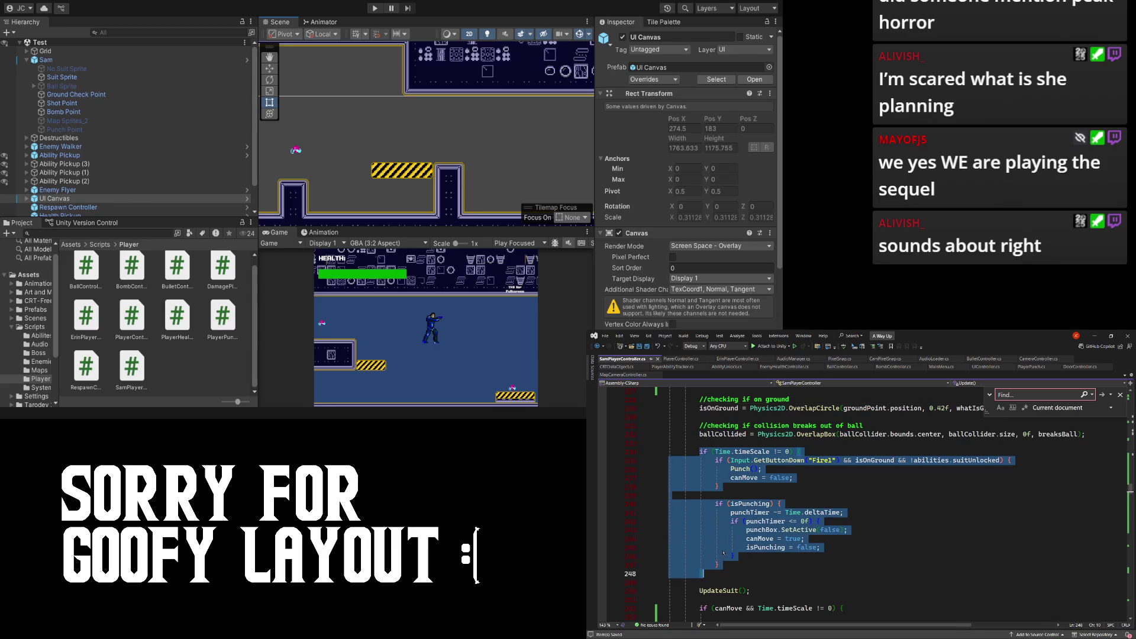
key(Delete)
scroll(744, 474, up, 3)
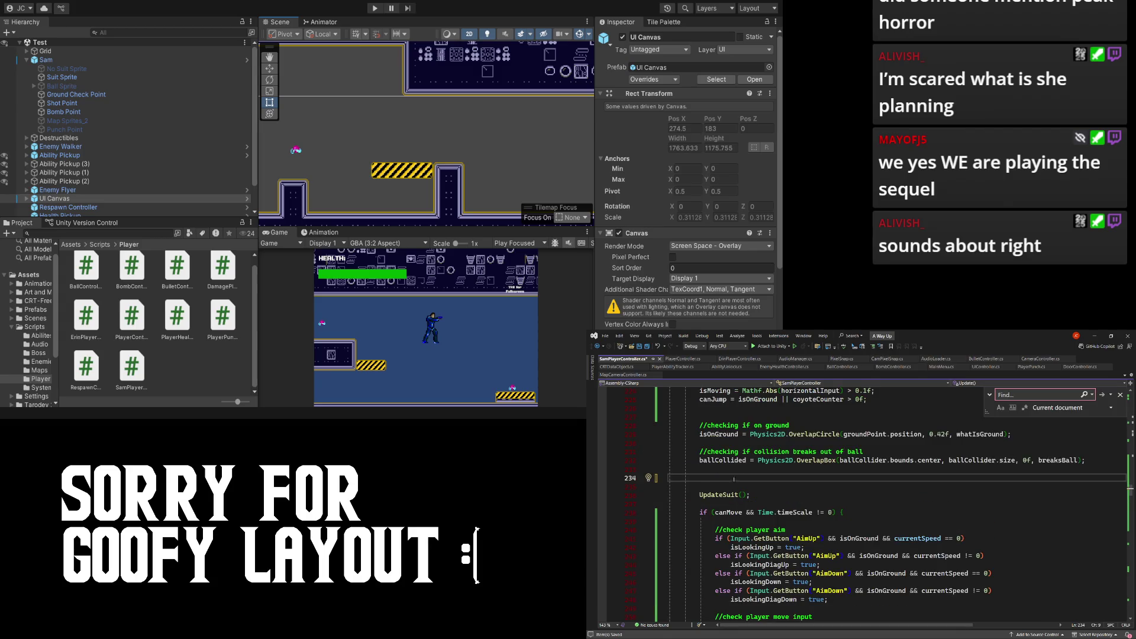
scroll(732, 488, up, 1)
scroll(734, 491, up, 1)
scroll(739, 497, down, 1)
scroll(740, 500, down, 5)
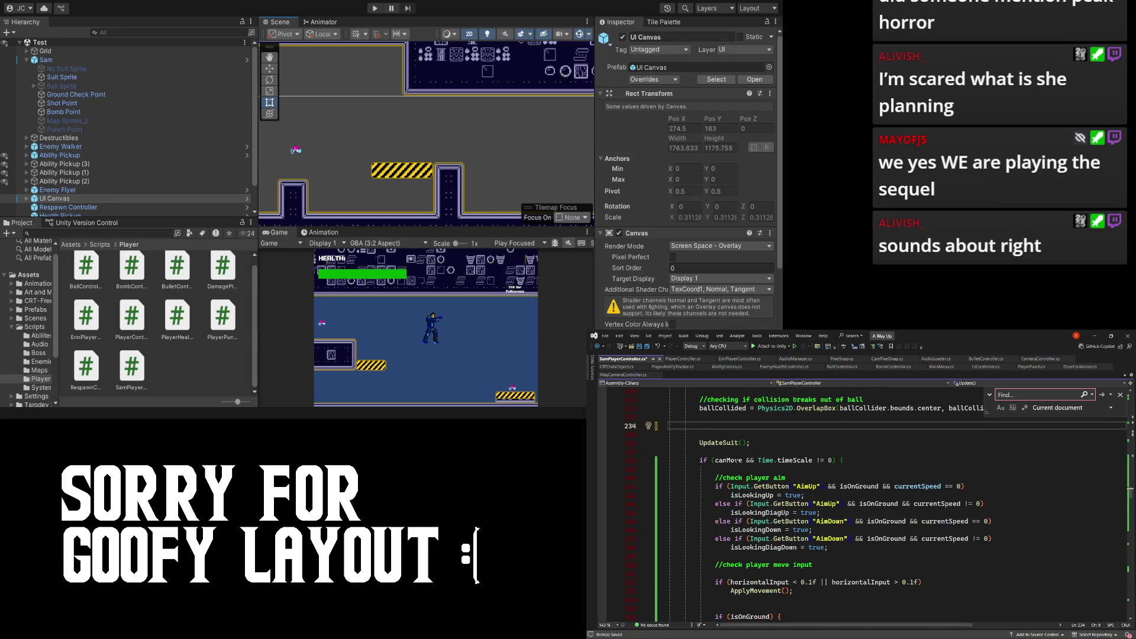
scroll(737, 461, down, 8)
scroll(737, 461, up, 7)
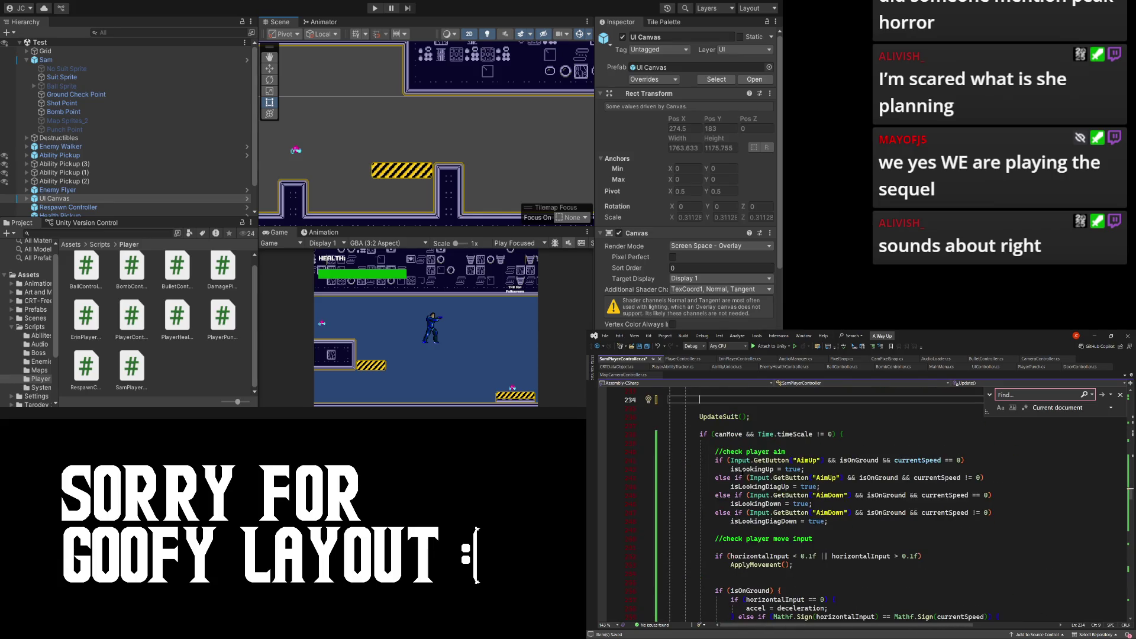
- Jump to UpdateSuit() to inspect how it toggles the noSuit and firstSuit objects
ctrl+click(718, 417)
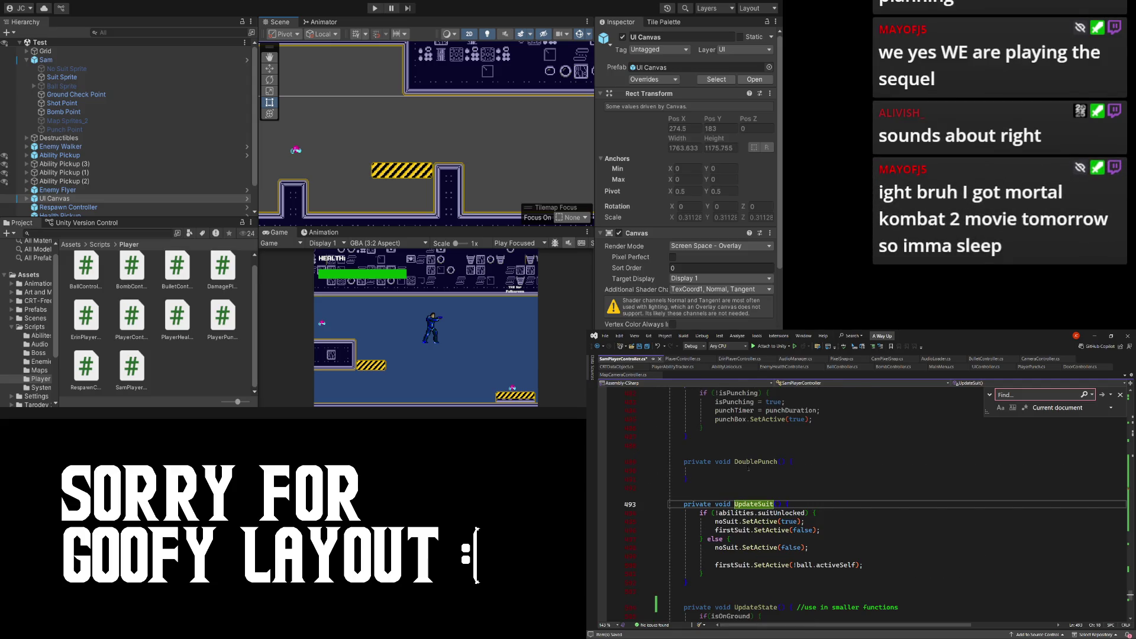
scroll(749, 470, up, 15)
scroll(758, 461, down, 3)
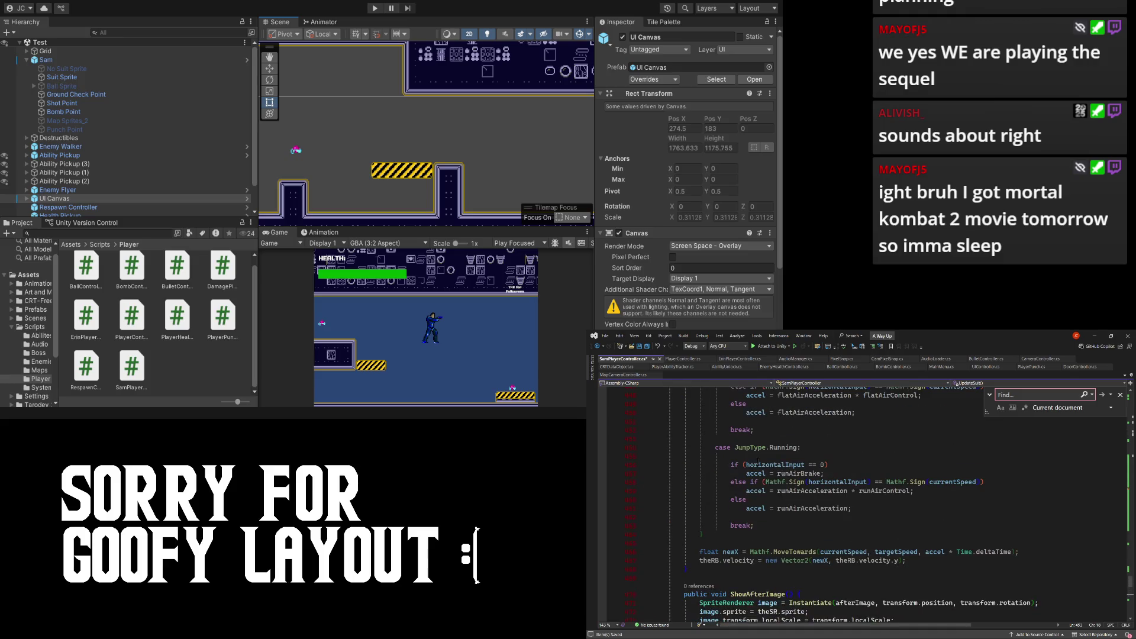
scroll(756, 464, up, 12)
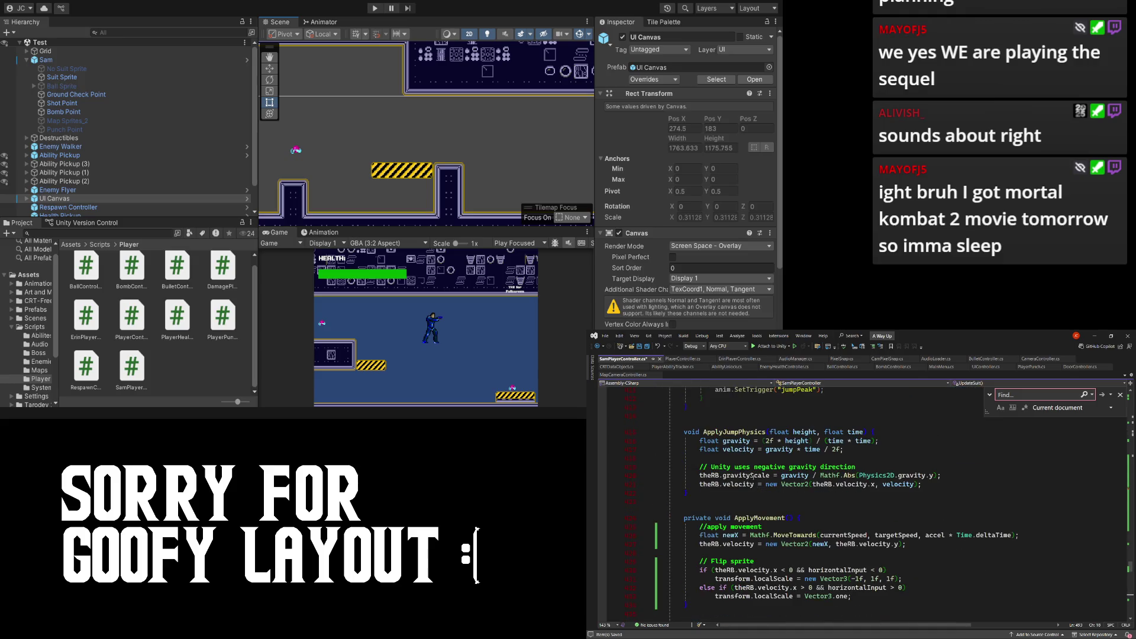
scroll(752, 481, up, 10)
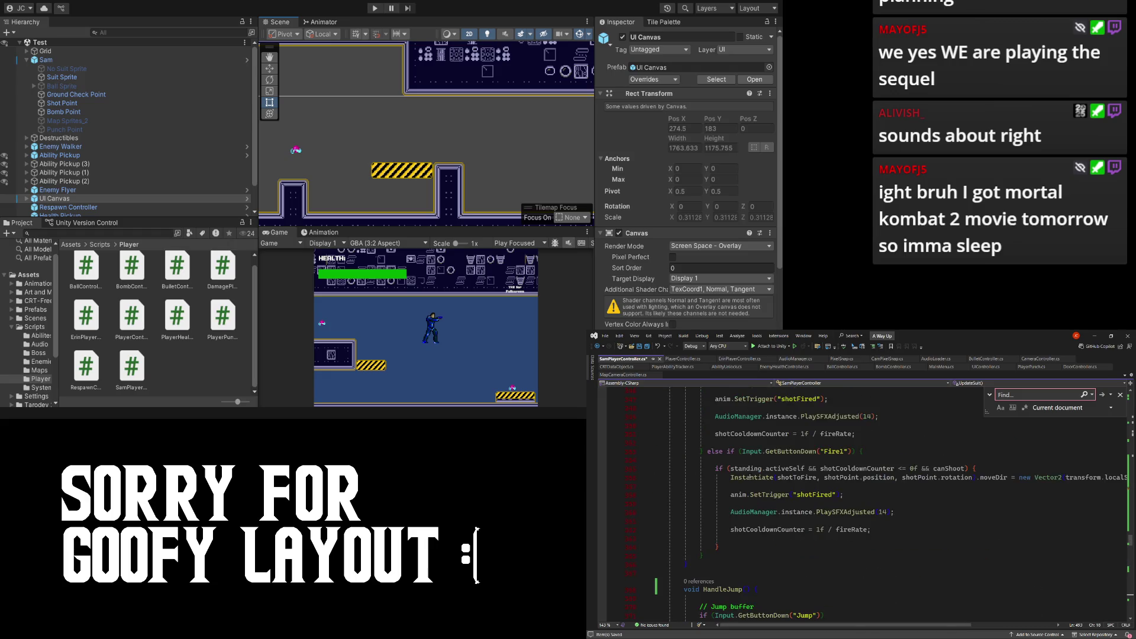
scroll(752, 477, down, 15)
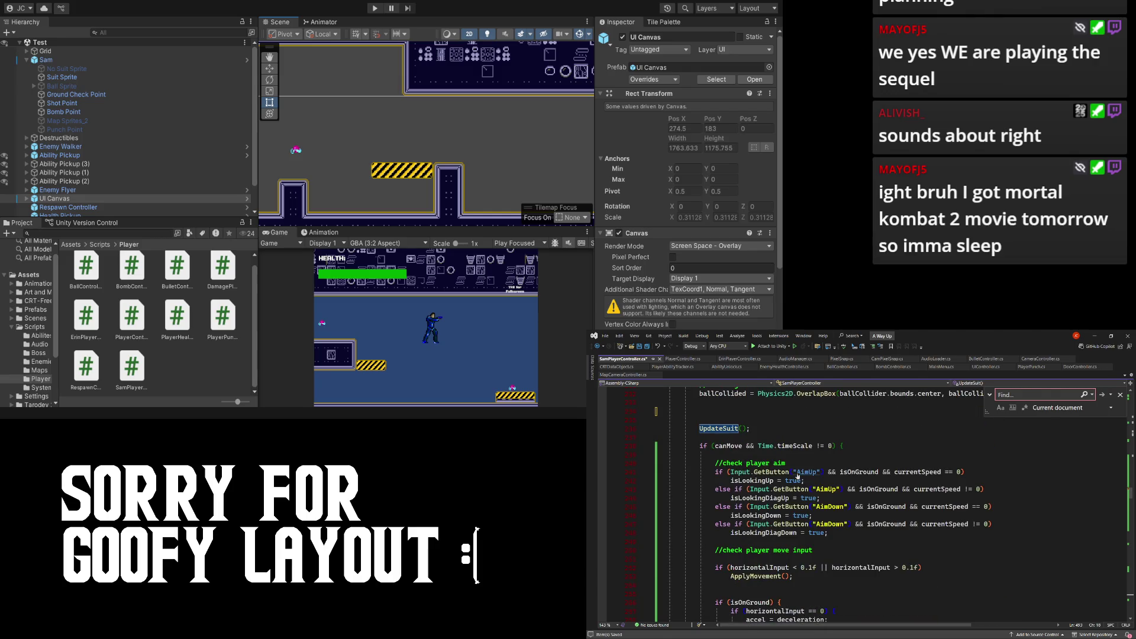
- Find the Punch() method and paste the punch input and timer block into it
key(ctrl+f)
text(handle)
key(ctrl+a)
text(punch)
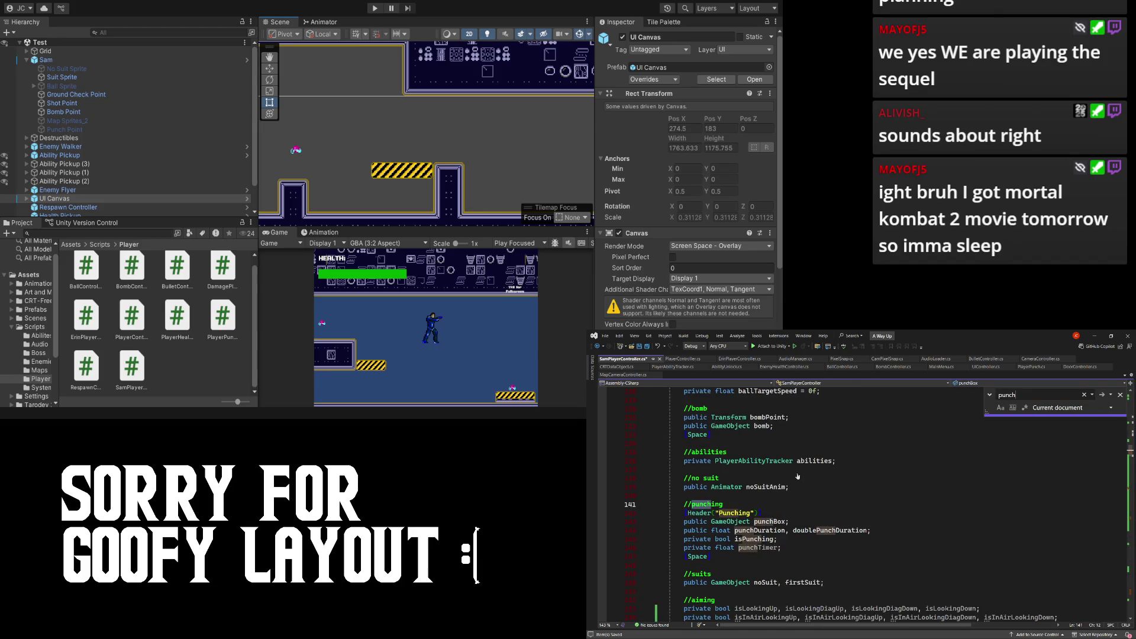
key(Return)
key(Return)
key(Return)
key(Return)
key(Return)
key(Return)
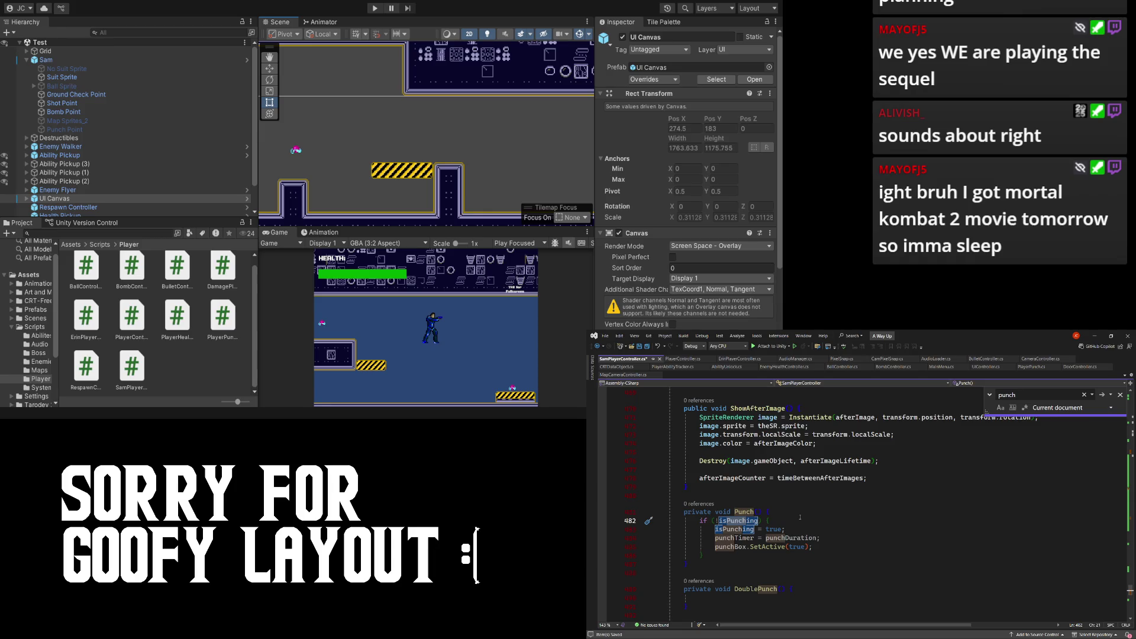
click(755, 557)
key(Return)
key(Return)
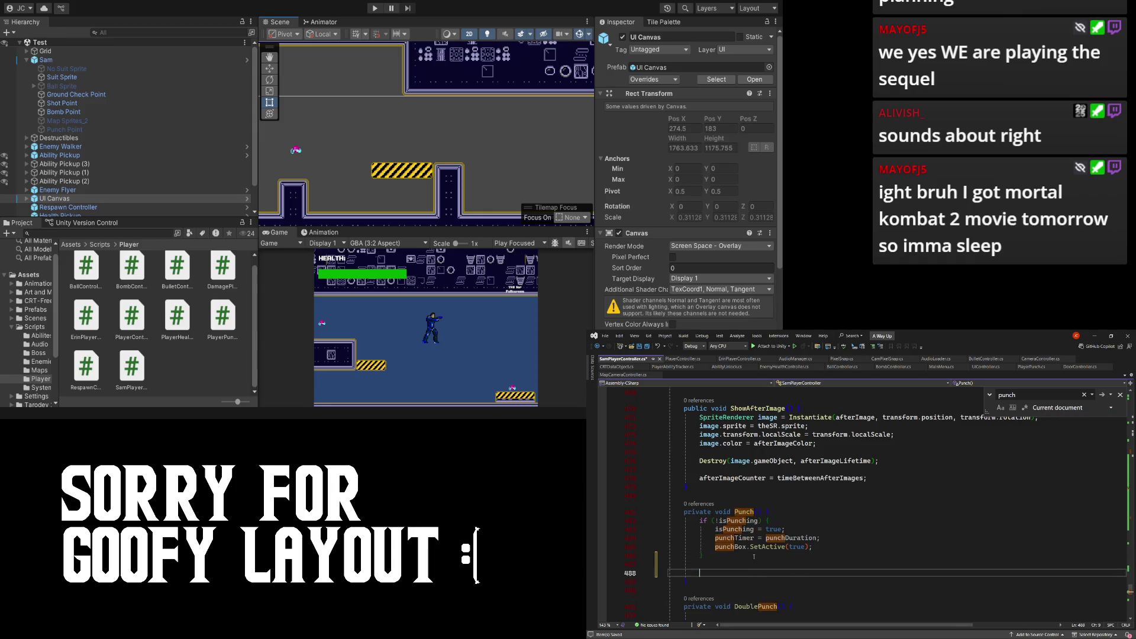
key(ctrl+v)
- Add the //freeze player while punching and //unfreeze player comments above the two if blocks
scroll(728, 467, down, 1)
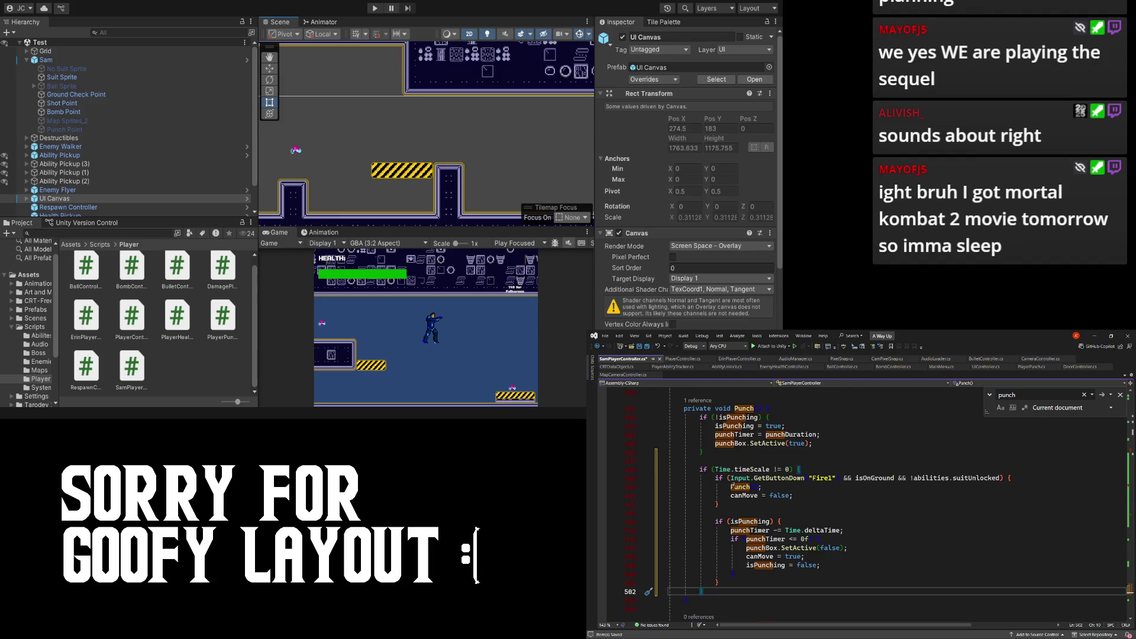
click(727, 462)
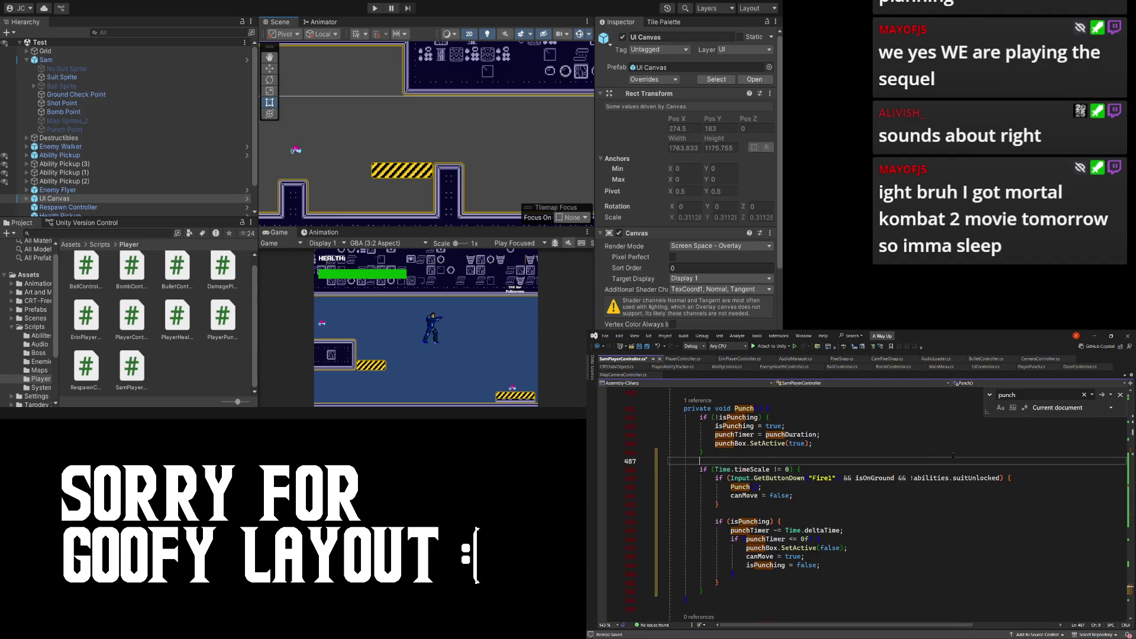
key(Return)
text(//freeze )
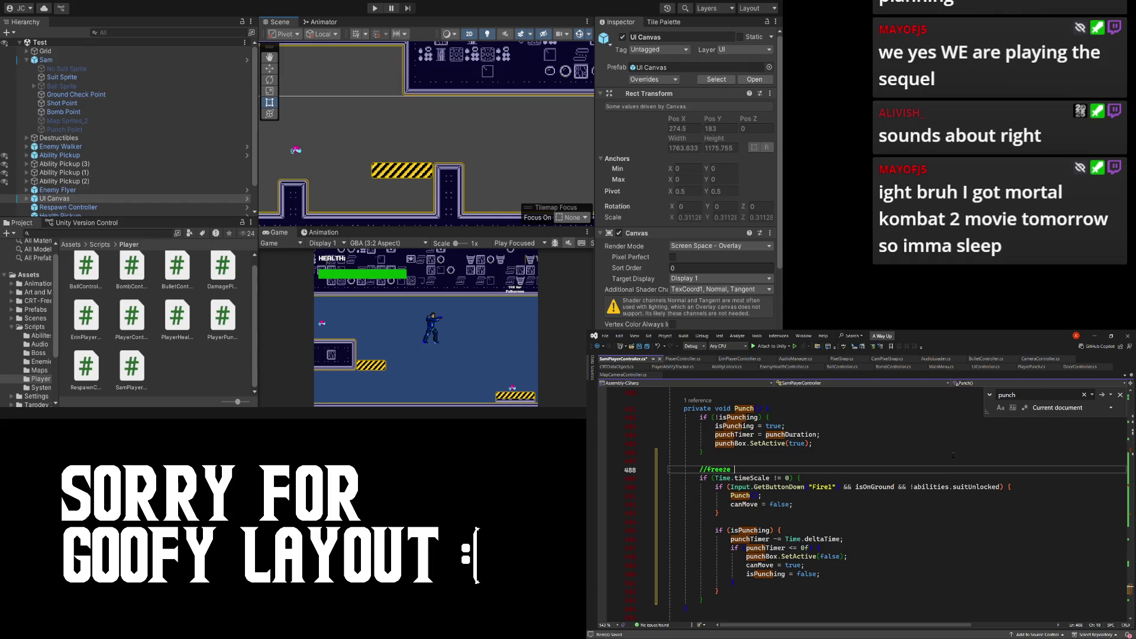
text(player while pu)
text(nching)
key(Down)
key(Down)
key(Down)
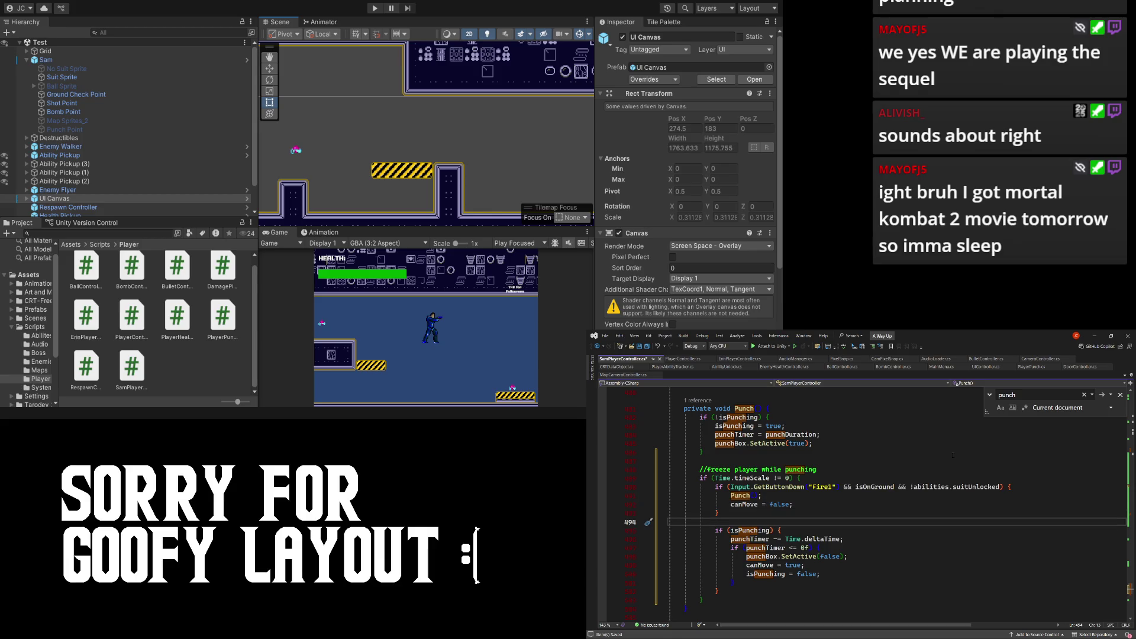
text(//unfreeze)
text( player)
scroll(967, 407, up, 2)
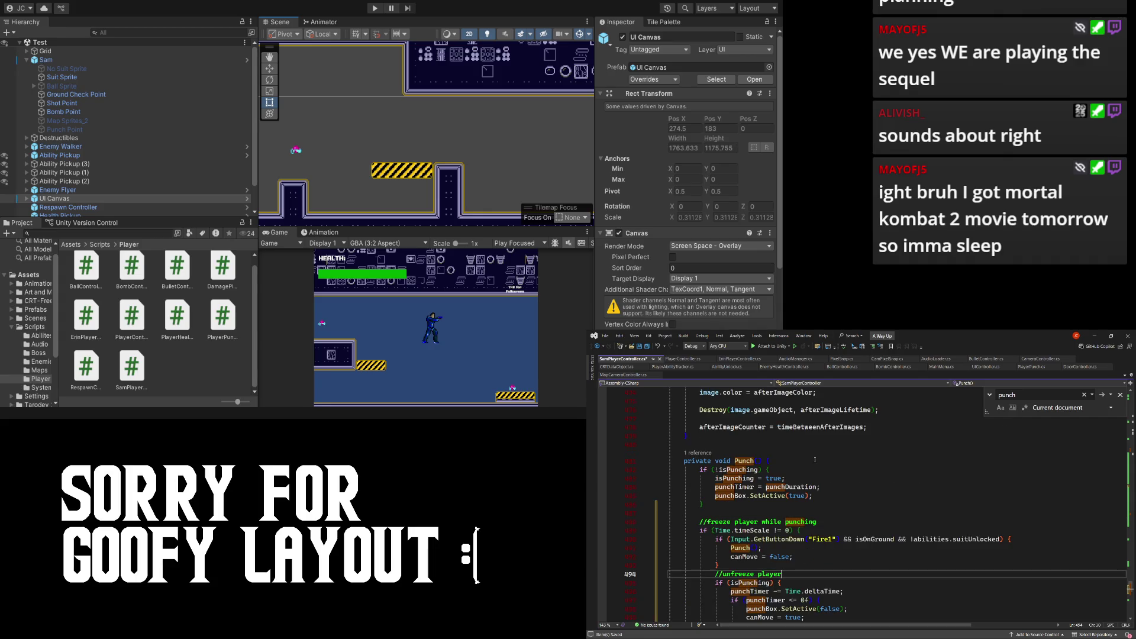
- Scroll through SamPlayerController.cs to review its field declarations
scroll(815, 460, up, 10)
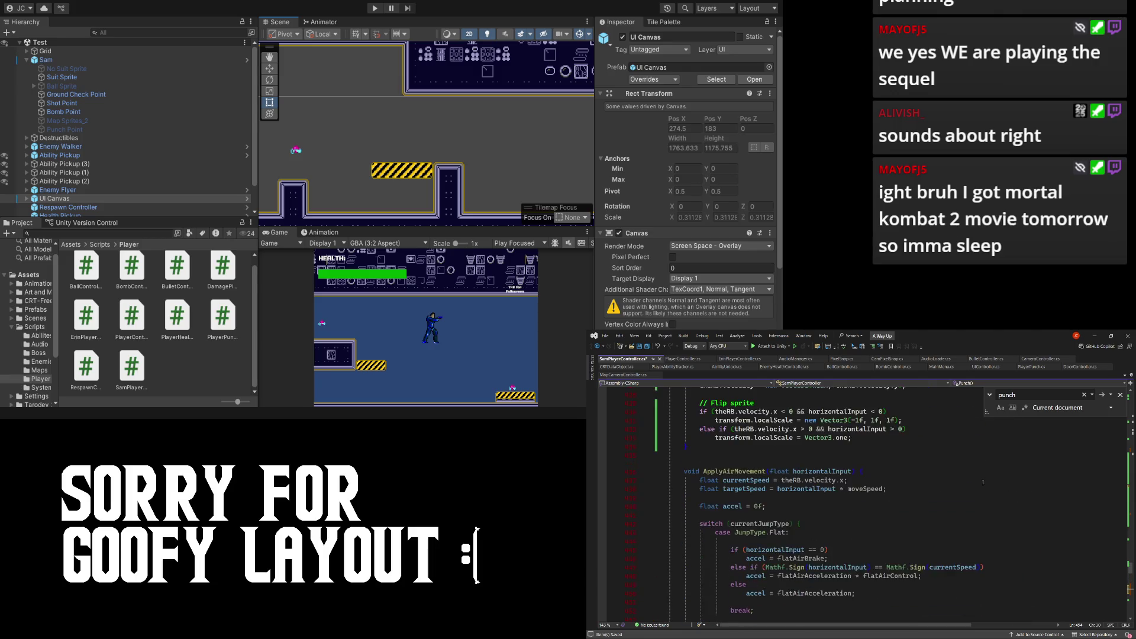
scroll(984, 483, up, 8)
scroll(978, 499, up, 8)
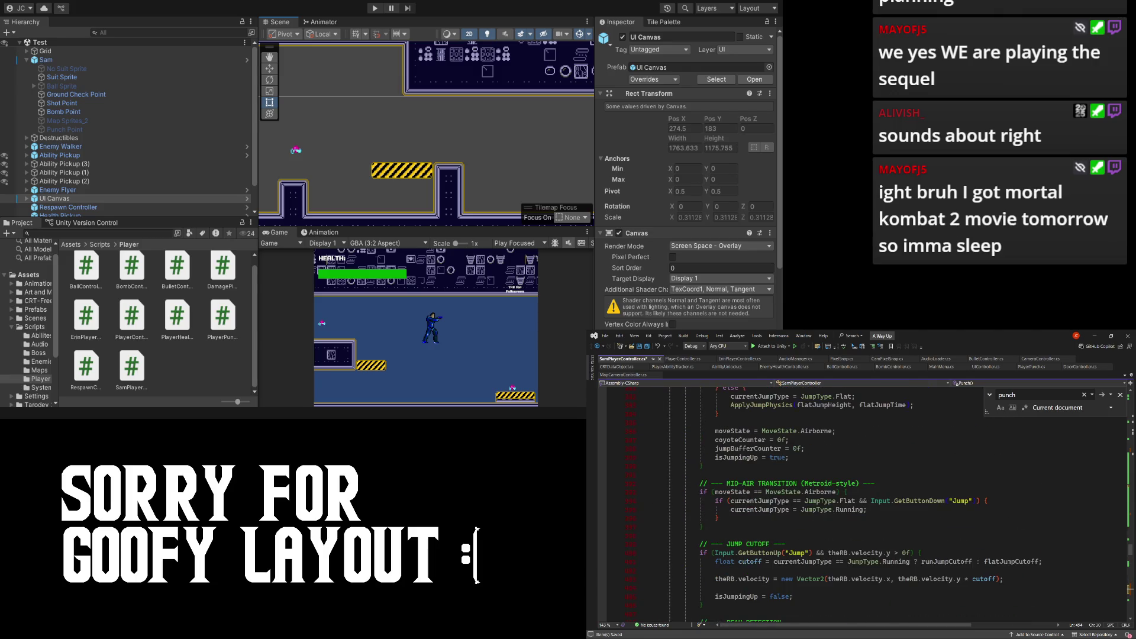
scroll(1037, 513, up, 10)
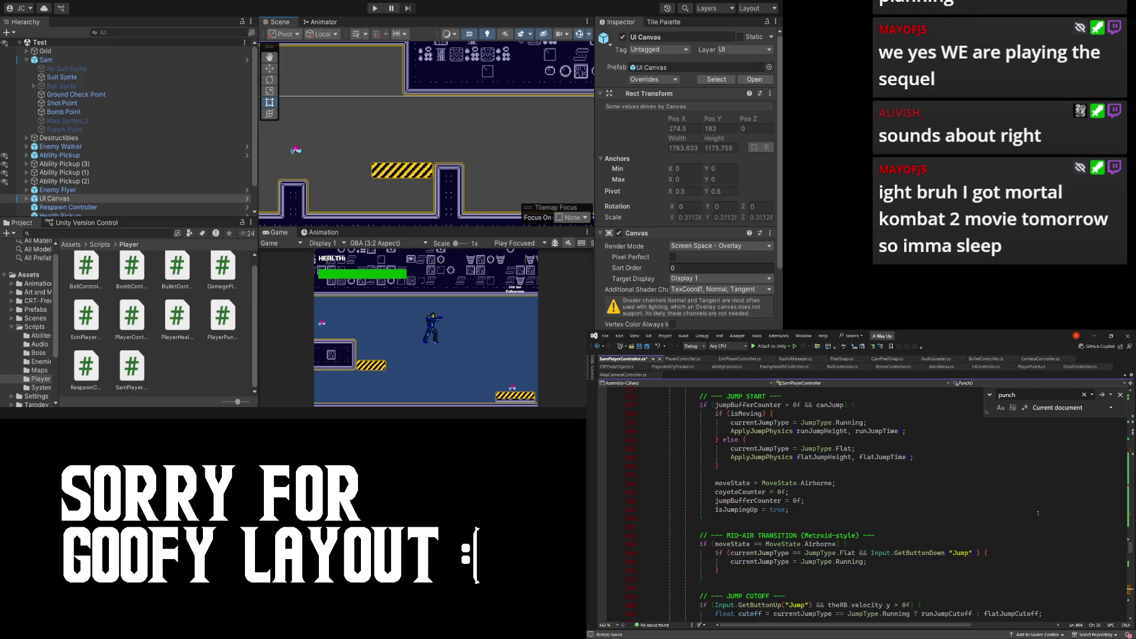
scroll(1067, 554, up, 9)
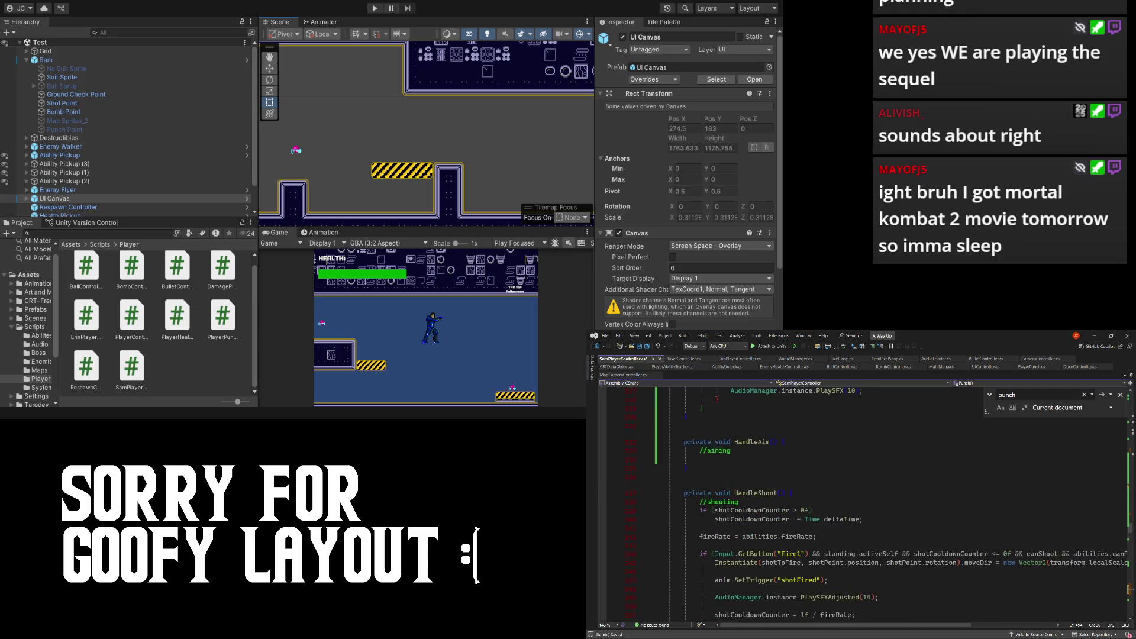
scroll(1116, 488, up, 15)
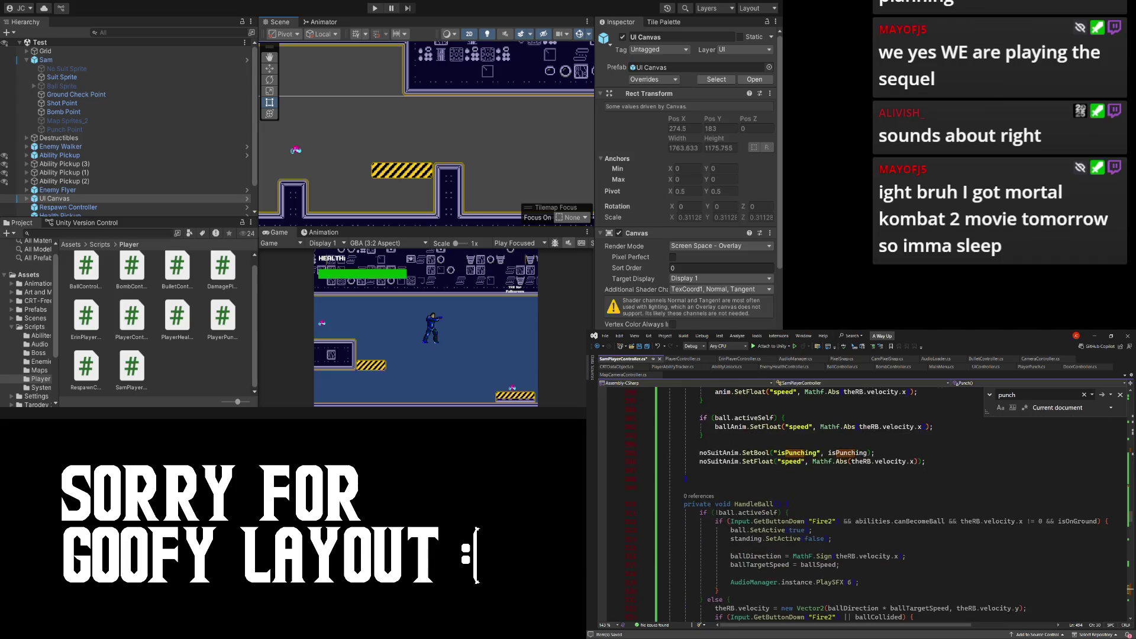
scroll(858, 503, up, 15)
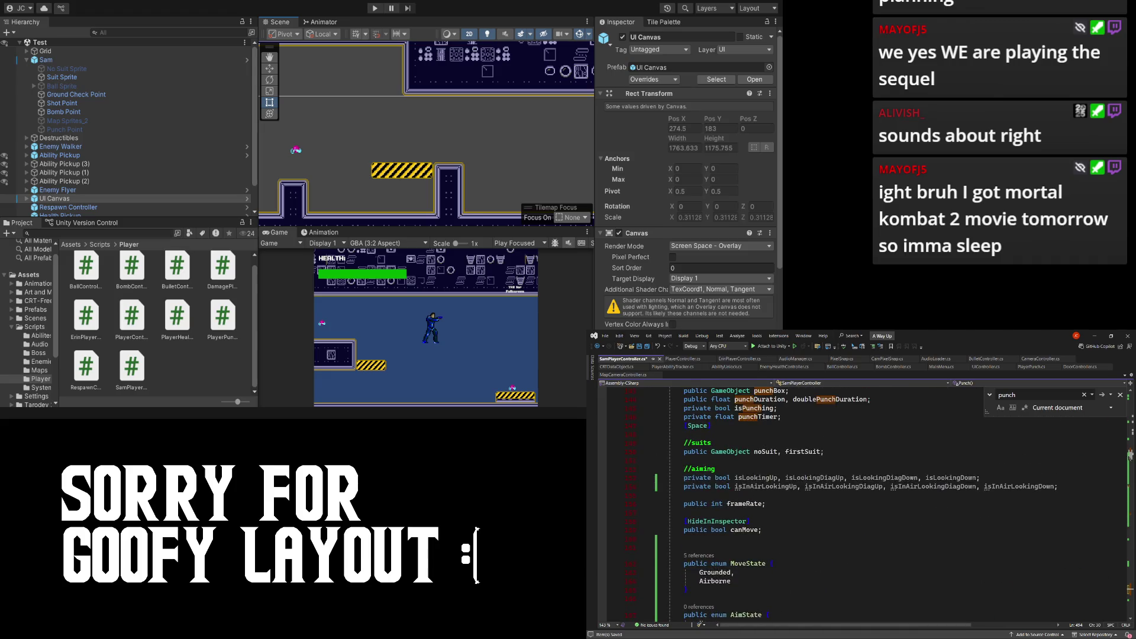
scroll(859, 503, up, 15)
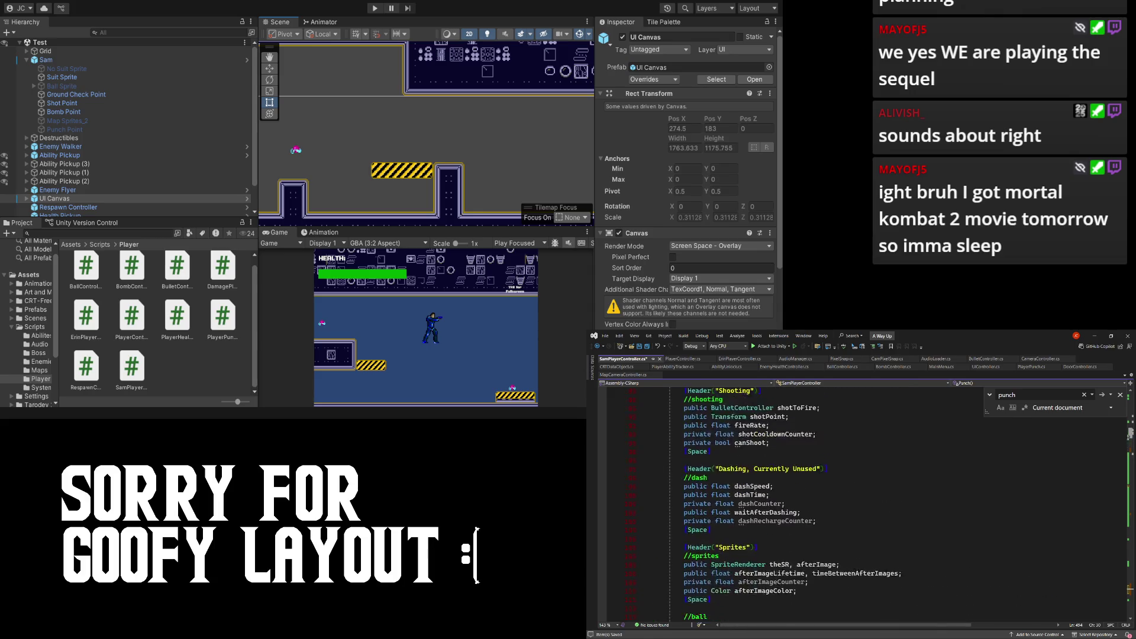
scroll(858, 503, down, 15)
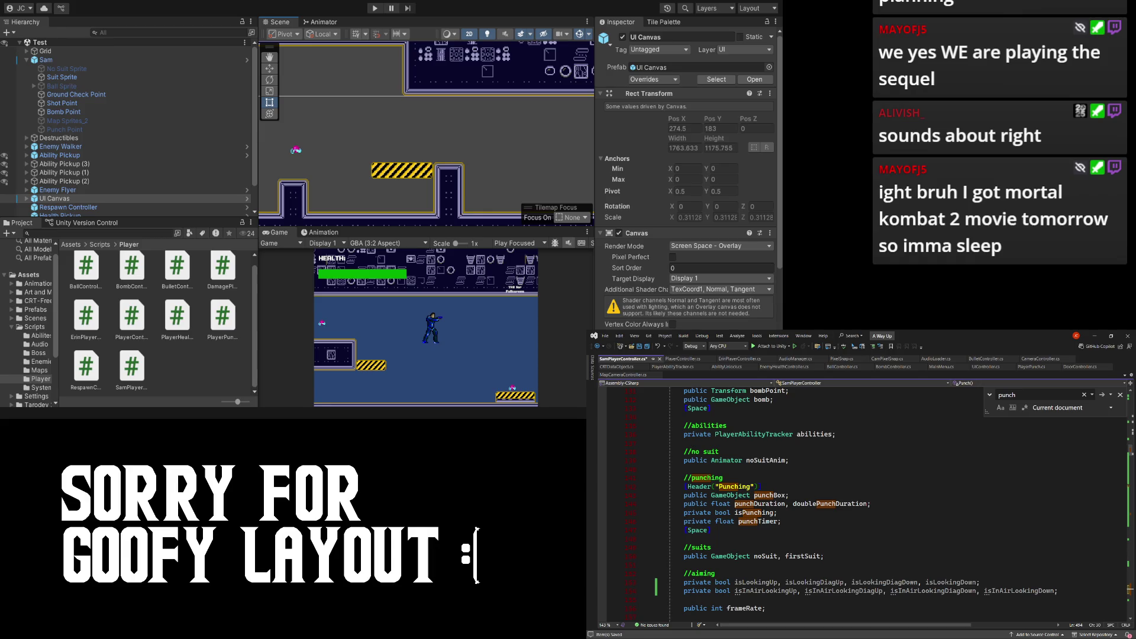
scroll(1103, 451, down, 7)
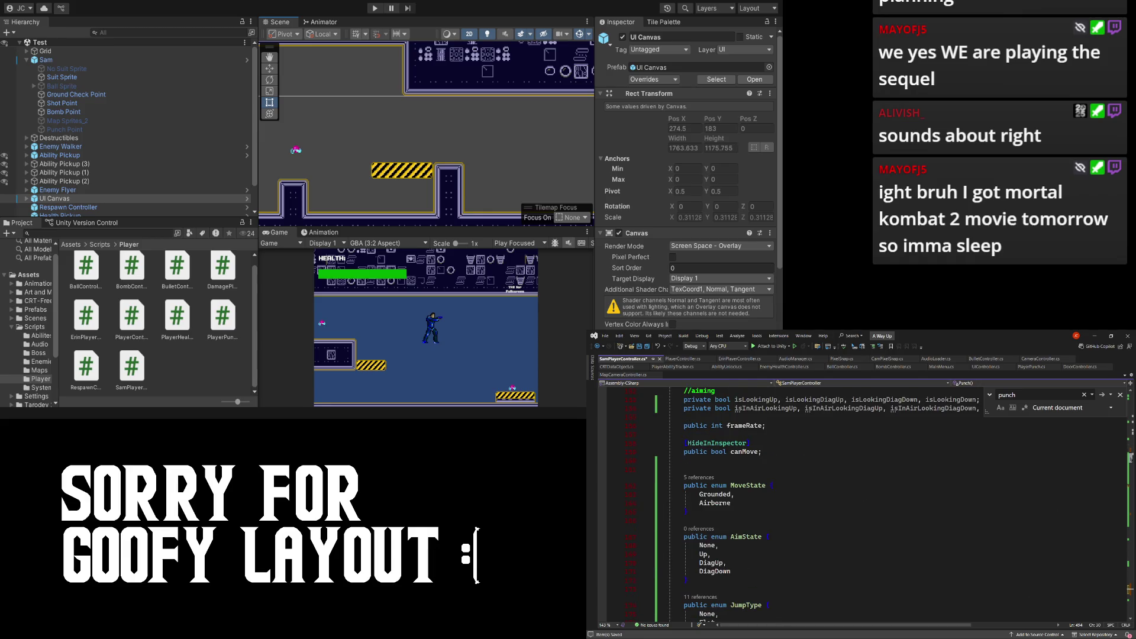
scroll(1129, 456, down, 15)
scroll(1129, 455, up, 20)
scroll(1130, 454, down, 15)
- Review the fireRate and Fire1 shooting code, then select Sam to see its Player Controller values
click(858, 554)
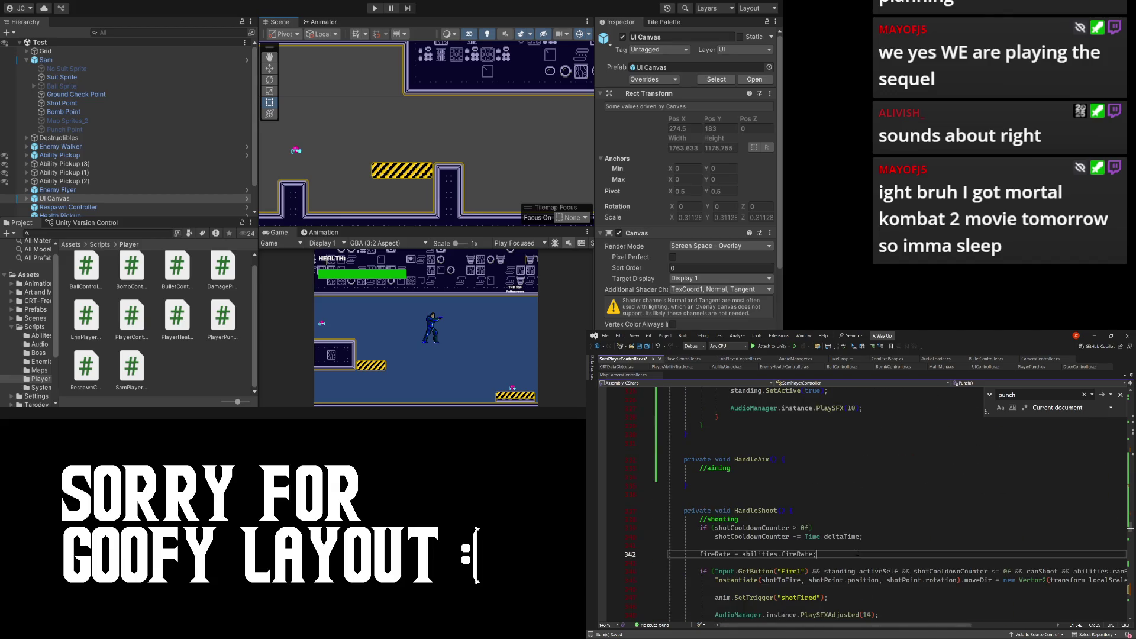
scroll(829, 533, down, 15)
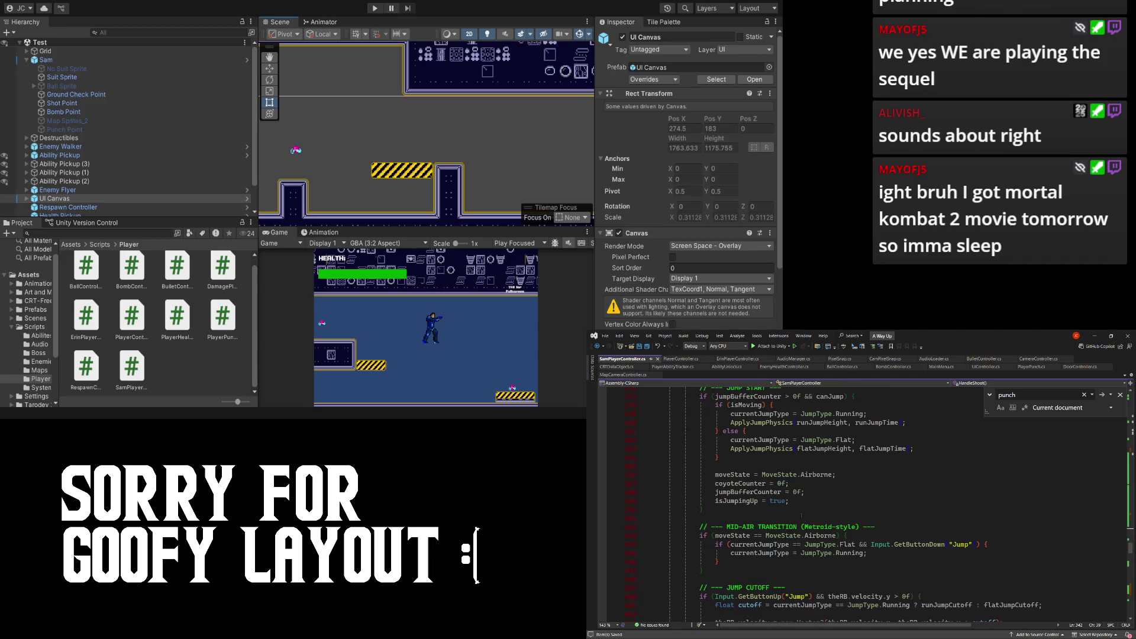
scroll(805, 516, down, 1)
scroll(808, 518, down, 4)
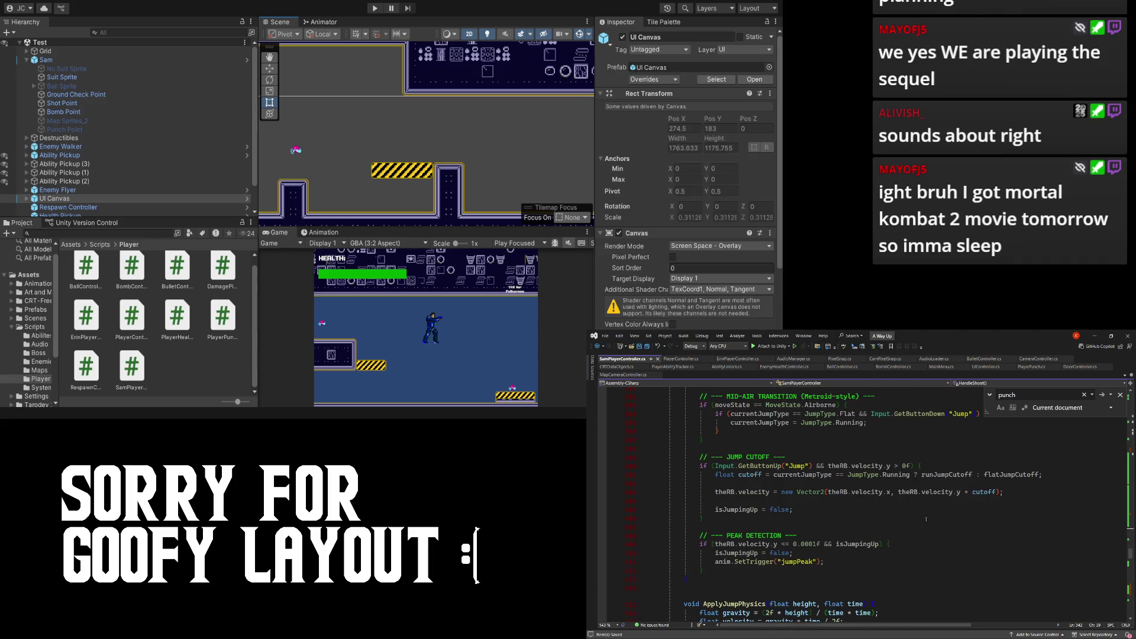
scroll(926, 519, down, 10)
scroll(929, 529, down, 7)
scroll(950, 531, up, 4)
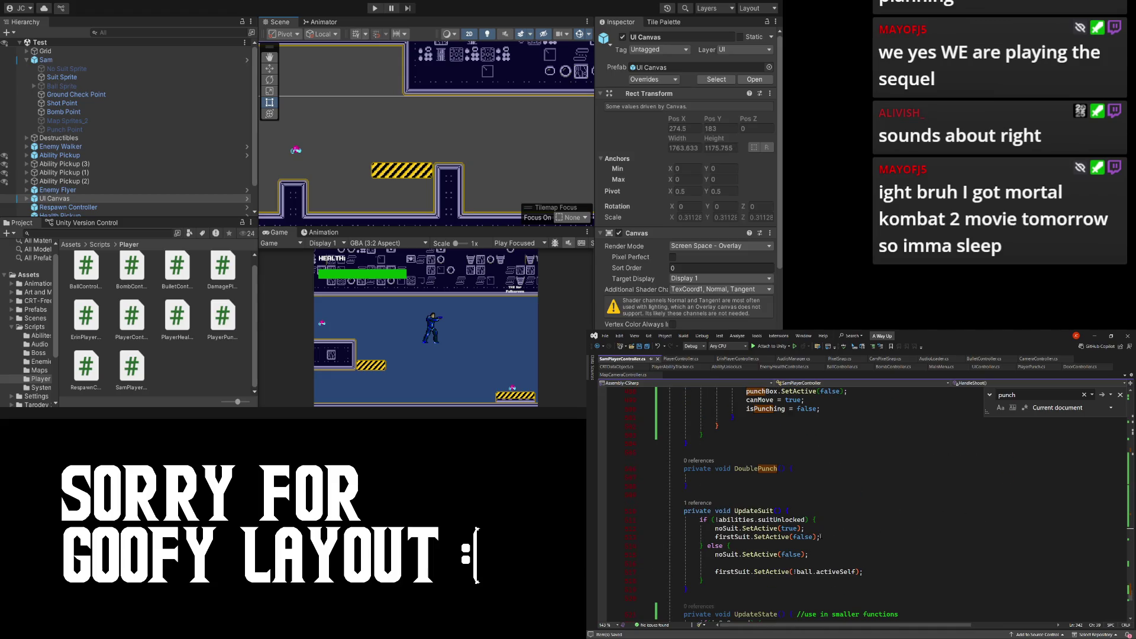
scroll(820, 536, up, 10)
scroll(821, 536, up, 6)
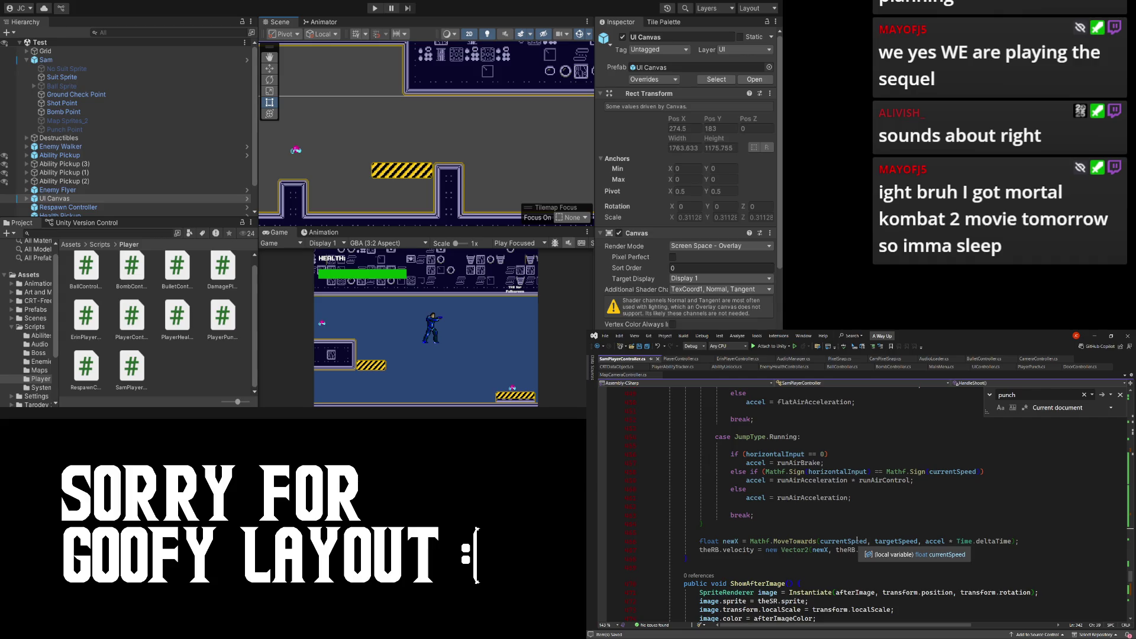
scroll(818, 559, down, 10)
scroll(819, 560, down, 10)
scroll(829, 530, down, 10)
click(832, 527)
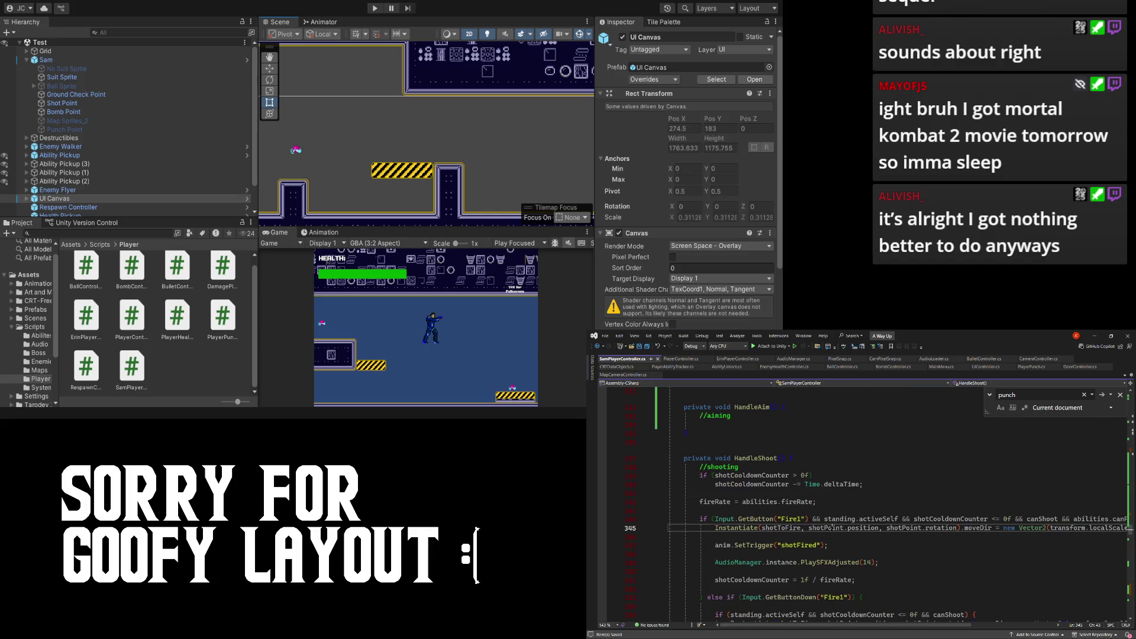
scroll(1047, 487, up, 10)
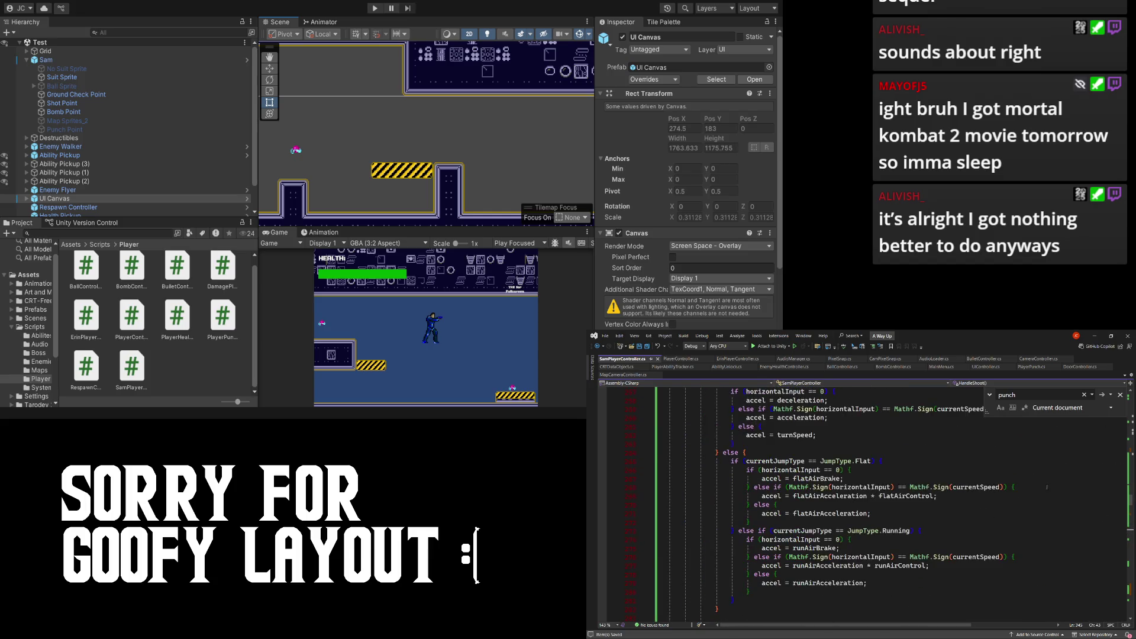
drag(1131, 508, 1130, 414)
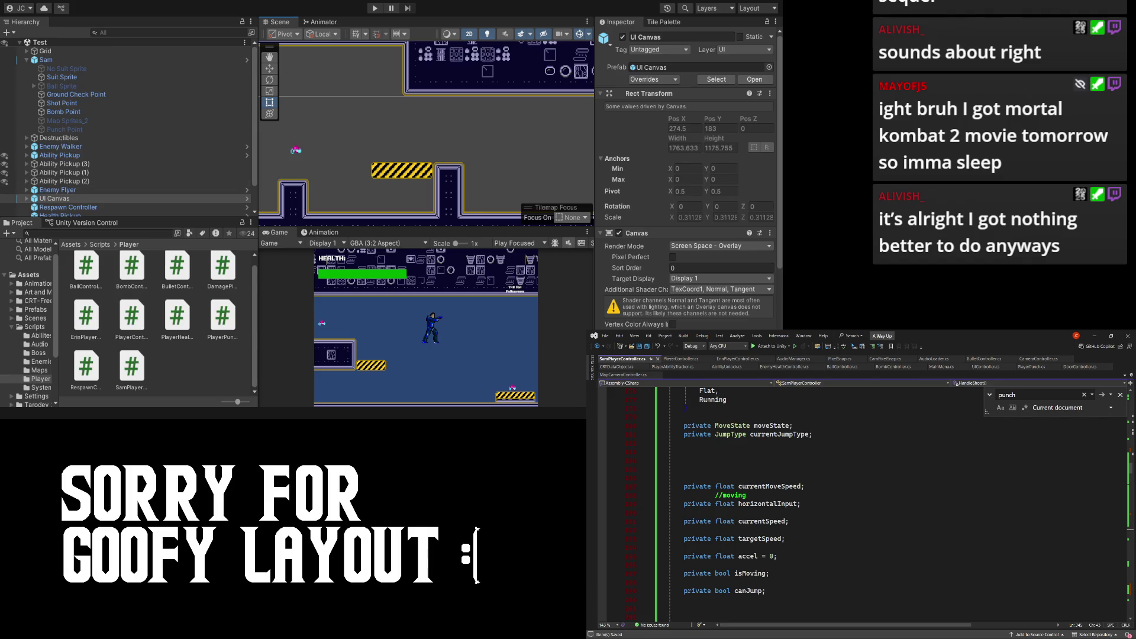
click(59, 59)
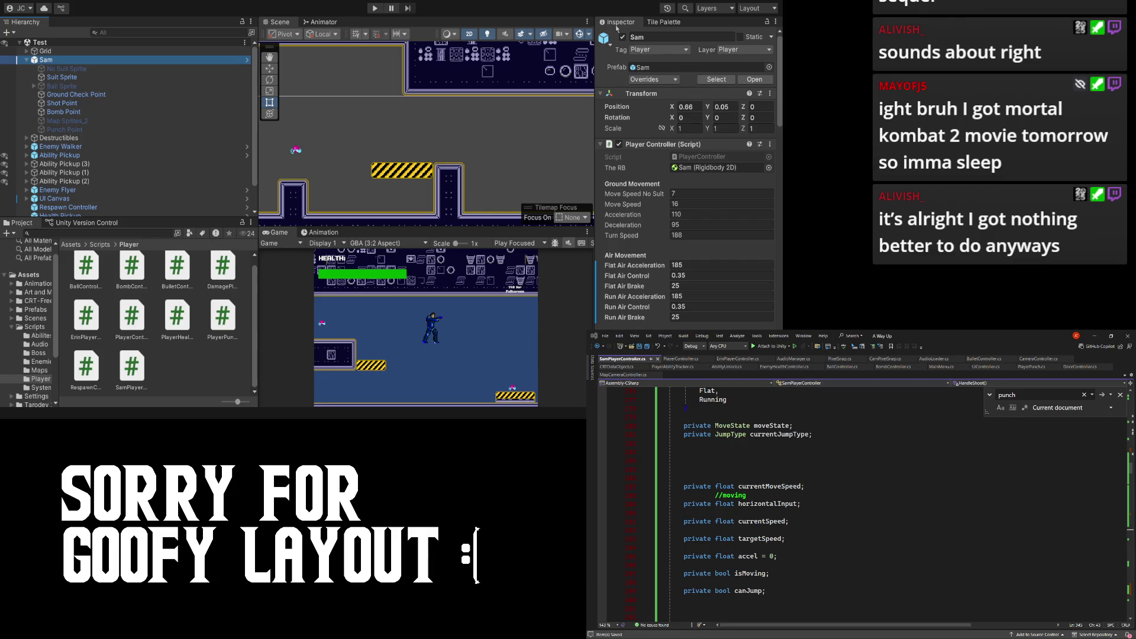
click(616, 27)
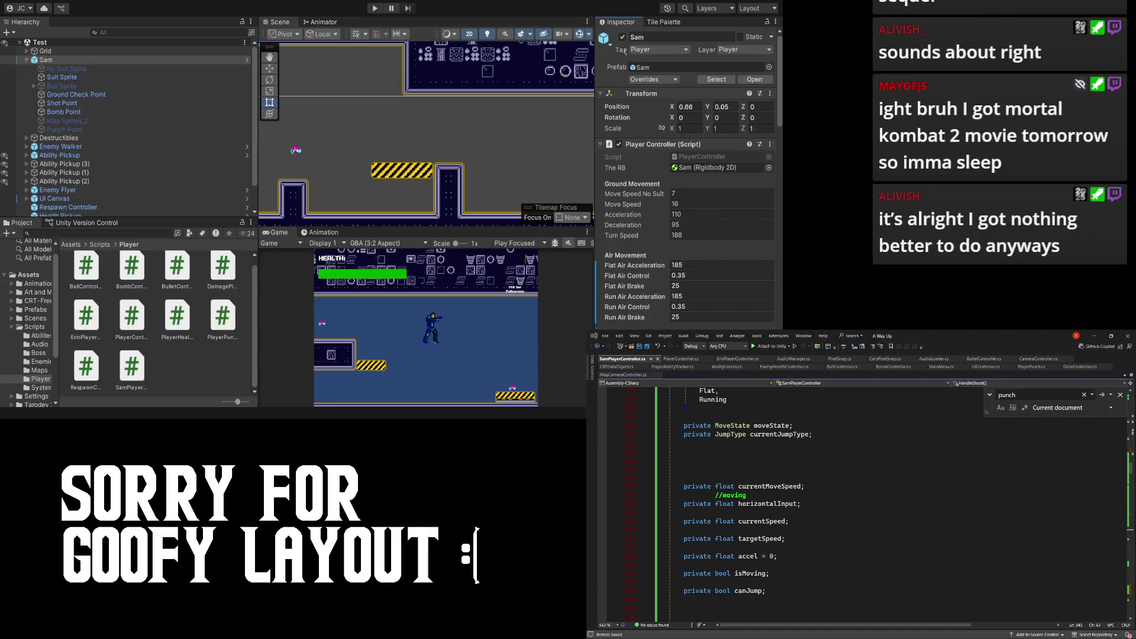
scroll(633, 171, down, 10)
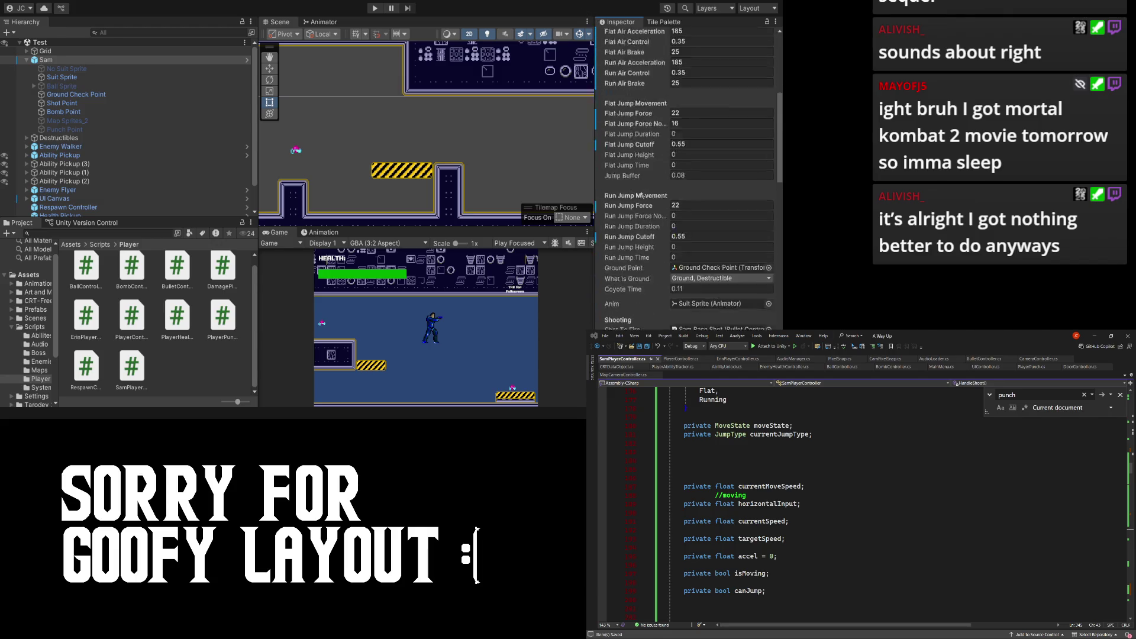
scroll(638, 186, down, 5)
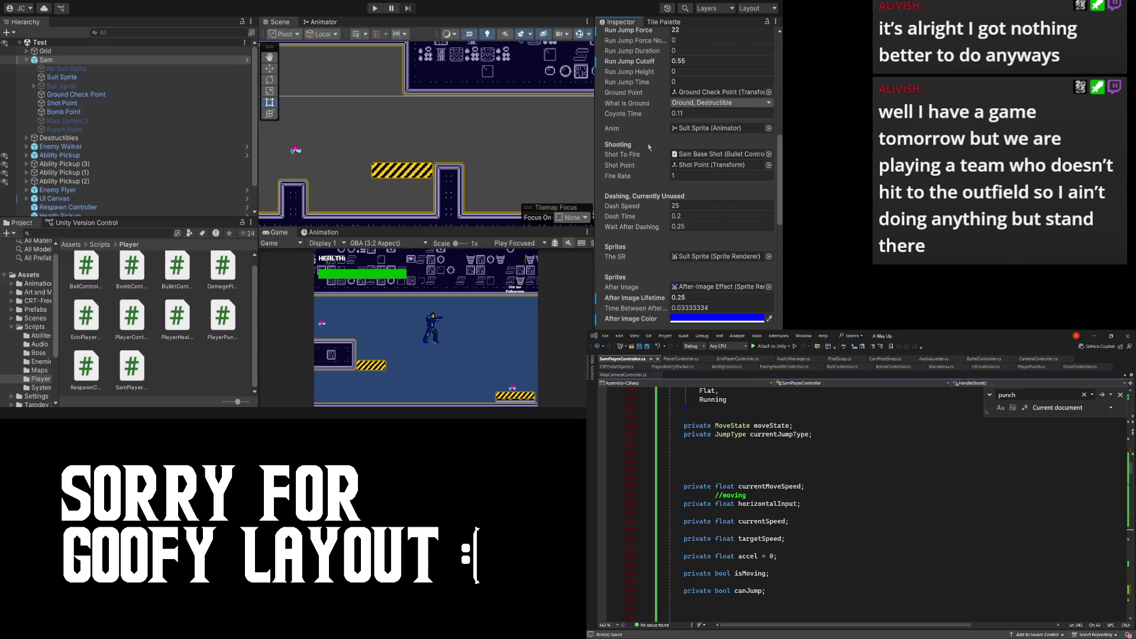
scroll(649, 147, up, 5)
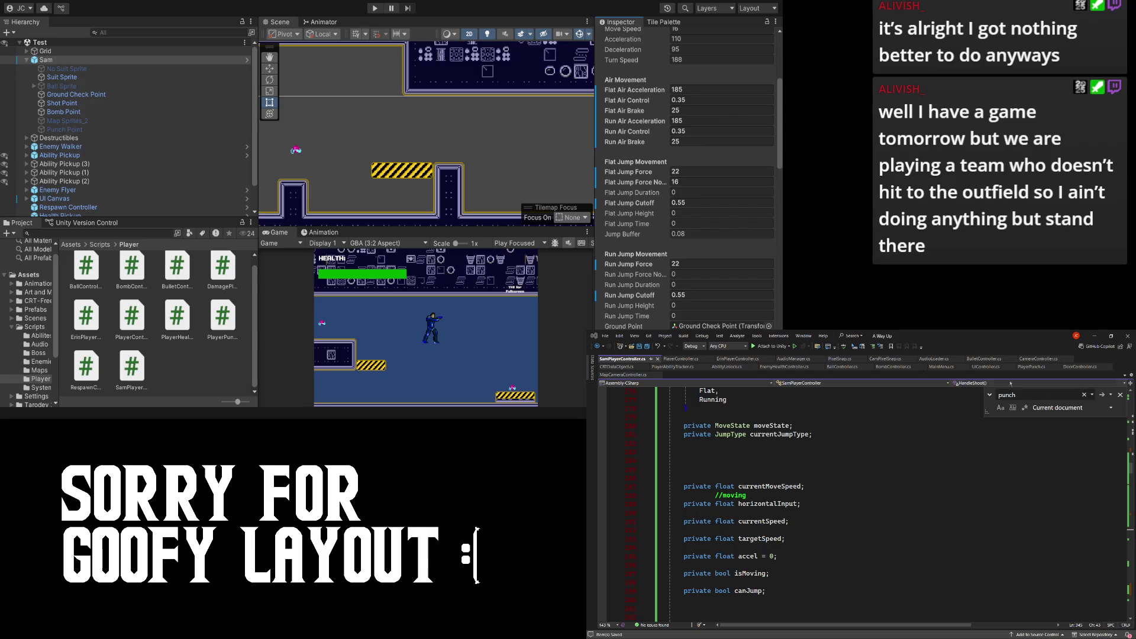
- Delete the //moving comment line from the field declarations
click(714, 496)
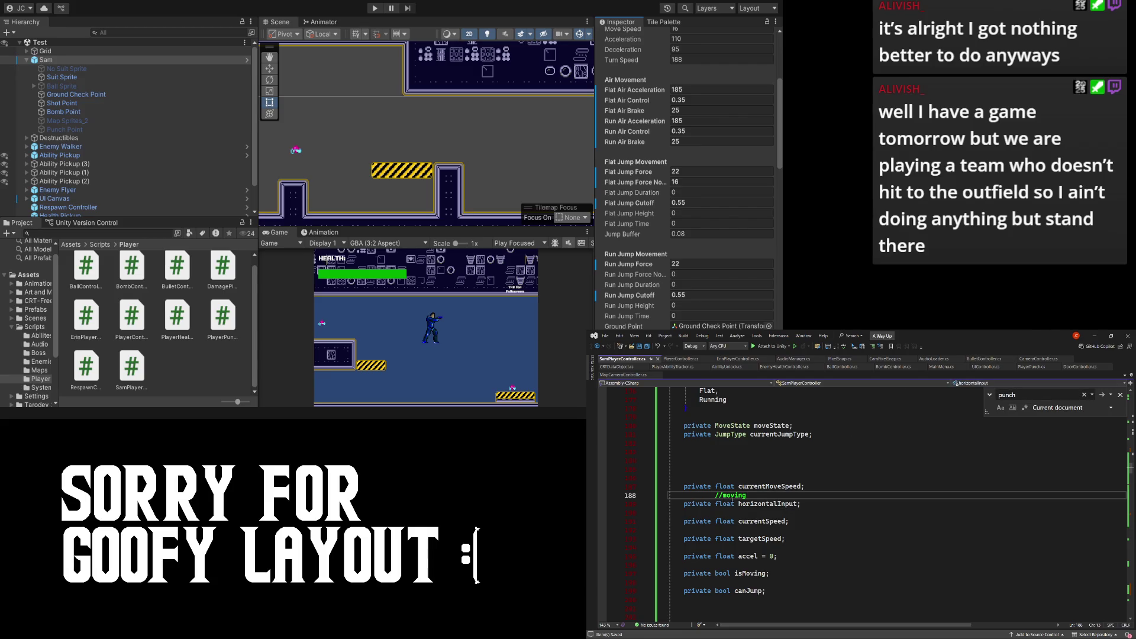
key(BackSpace)
key(BackSpace)
key(Tab)
key(Home)
key(shift+Down)
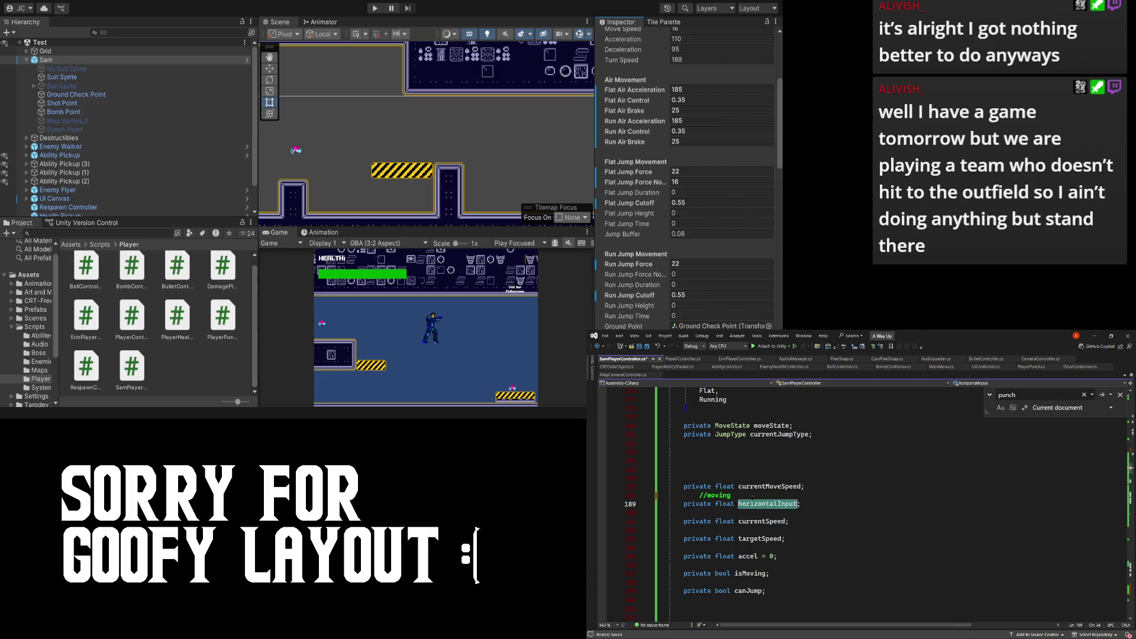
key(Delete)
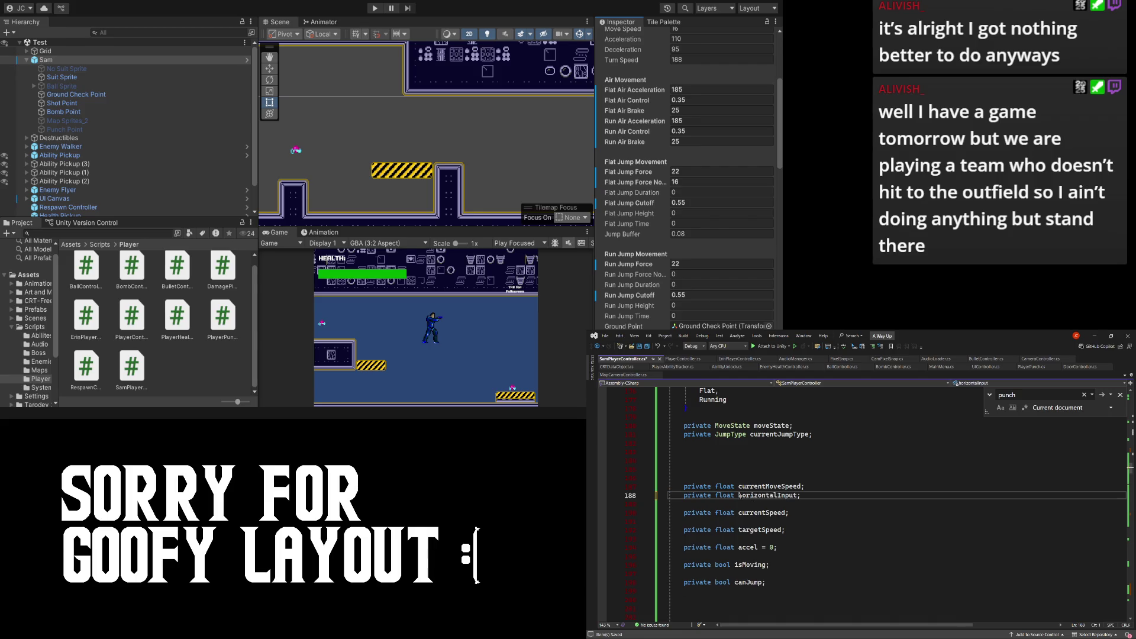
- Remove the blank lines between the currentSpeed, accel, isMoving and canJump fields
click(737, 504)
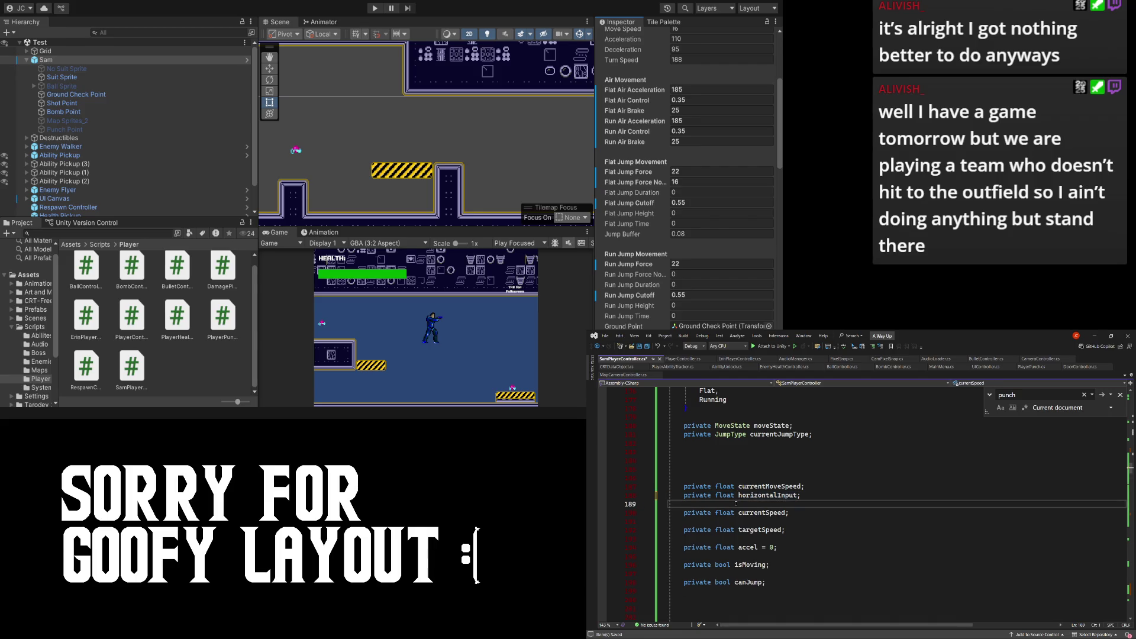
key(Delete)
key(Down)
key(Delete)
key(Down)
key(Delete)
key(Down)
key(Down)
key(BackSpace)
key(Down)
key(Delete)
mouse_move(767, 538)
mouse_down()
mouse_move(716, 504)
mouse_move(655, 491)
mouse_up()
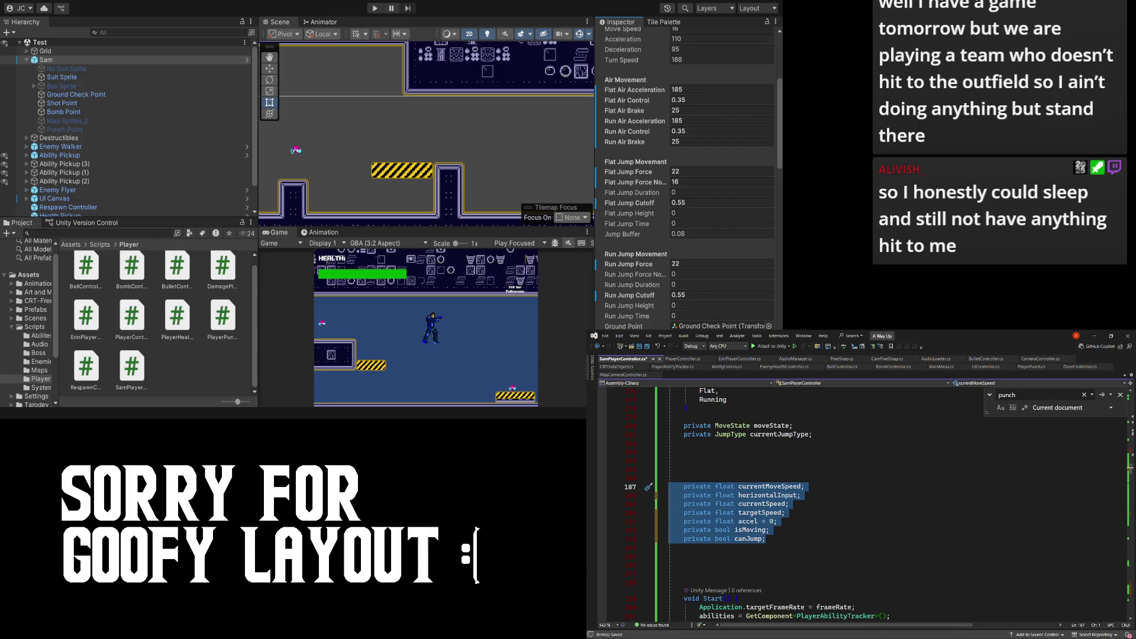
key(alt+Tab)
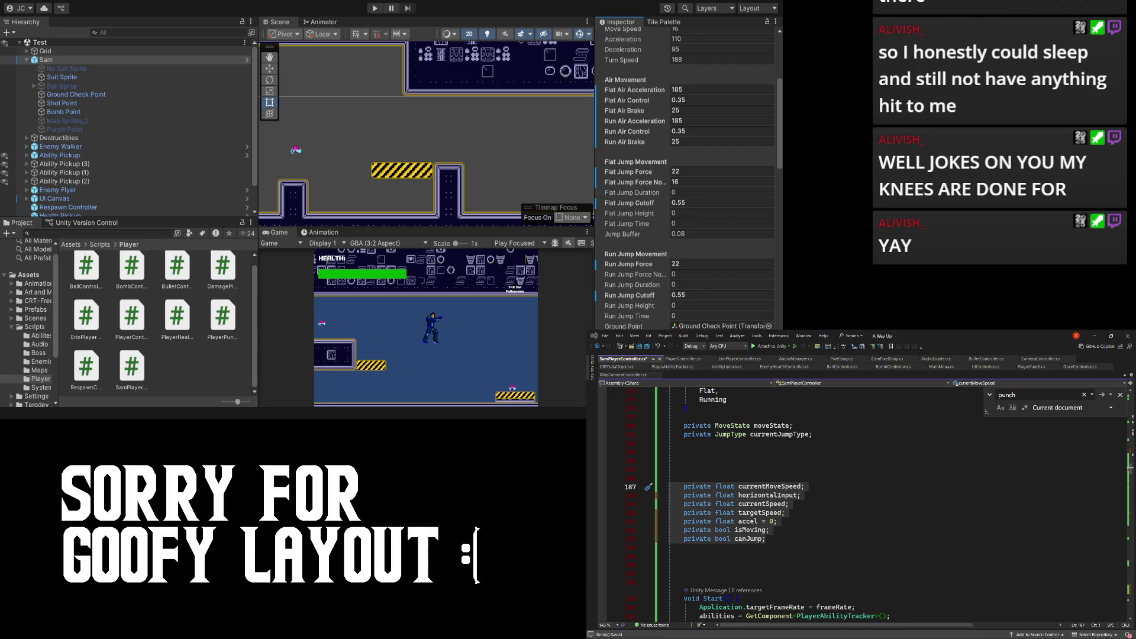
- Change 'accel = 0;' to 'accel;' and save the script
click(773, 522)
key(BackSpace)
key(BackSpace)
key(BackSpace)
key(BackSpace)
key(ctrl+s)
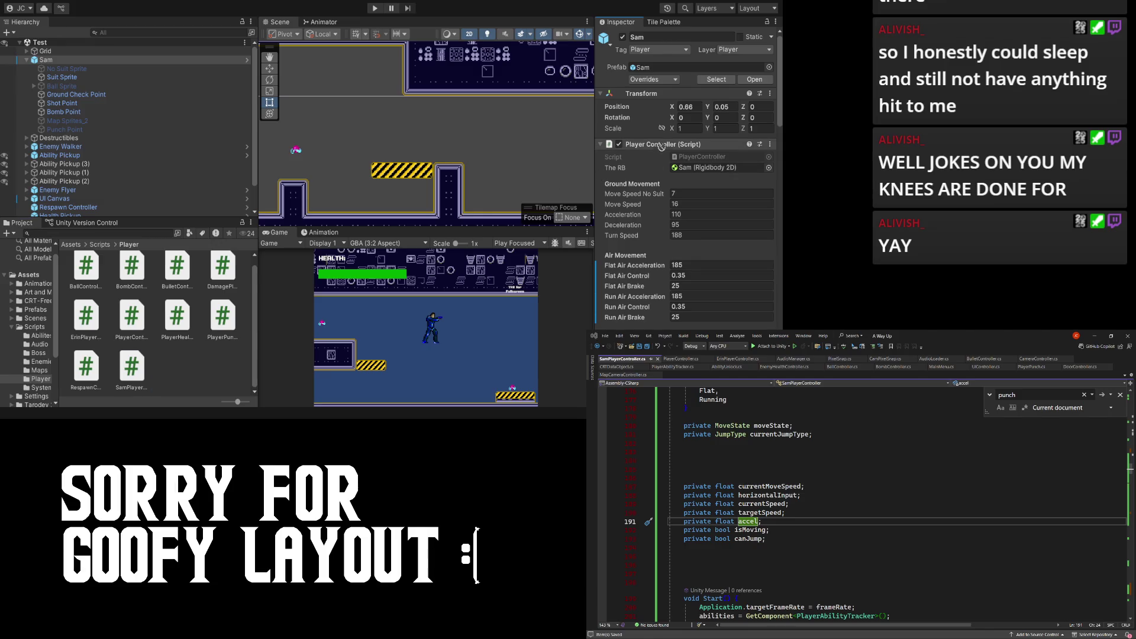
- Add SamPlayerController to Sam, then disable and collapse the old Player Controller
drag(616, 151, 620, 152)
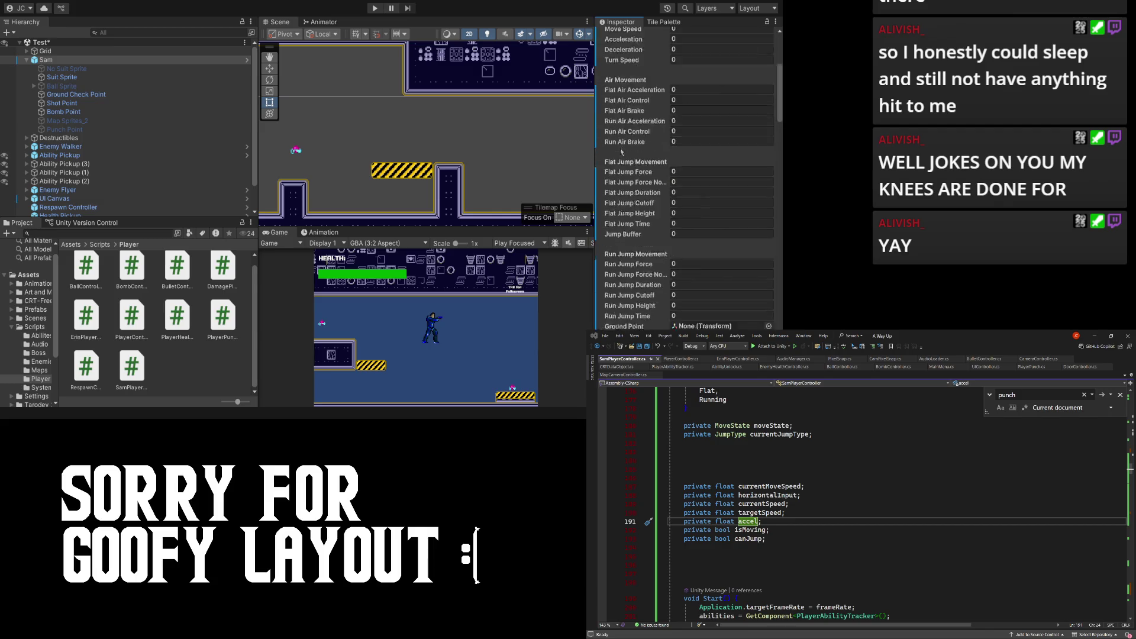
scroll(622, 153, up, 10)
click(616, 139)
click(600, 140)
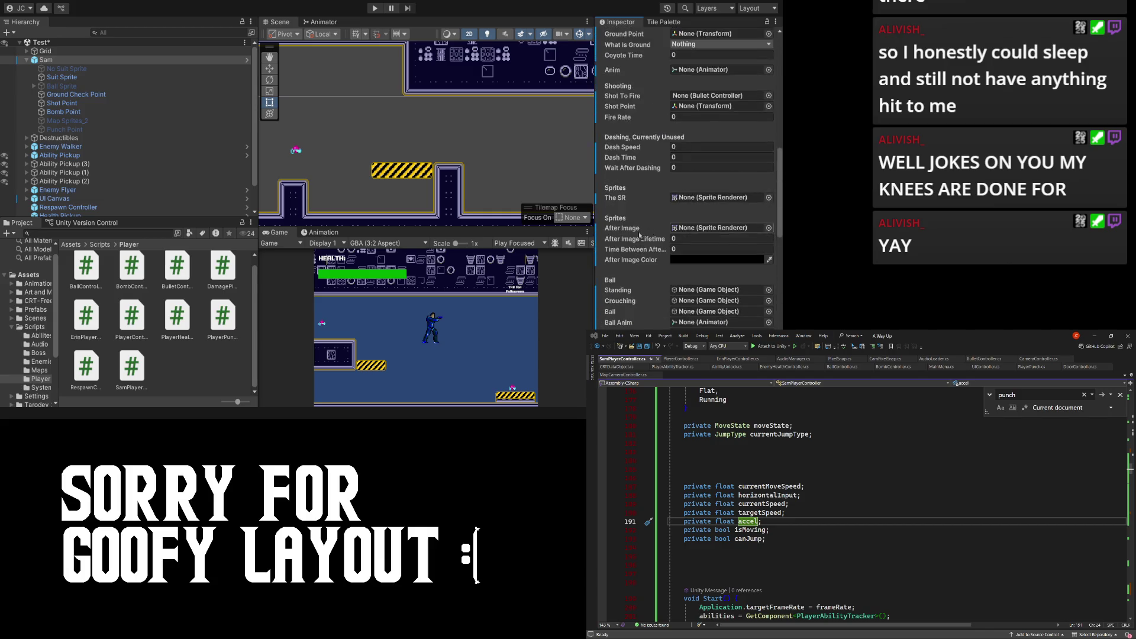
- Play the game and inspect the UnassignedReferenceException errors in the Console
click(374, 8)
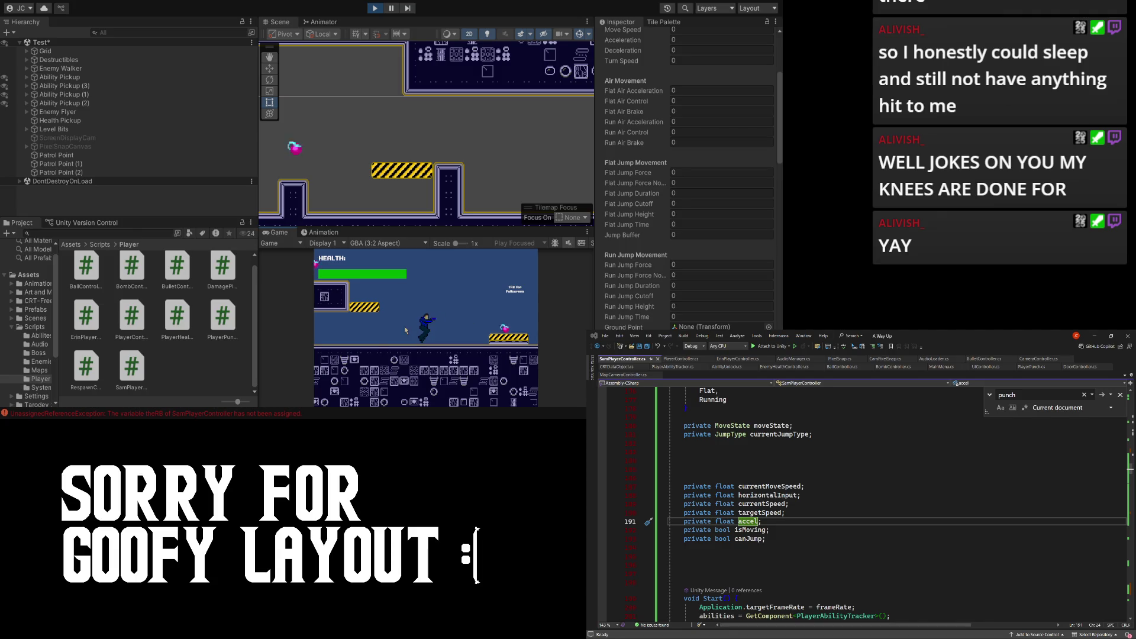
click(191, 416)
double_click(190, 417)
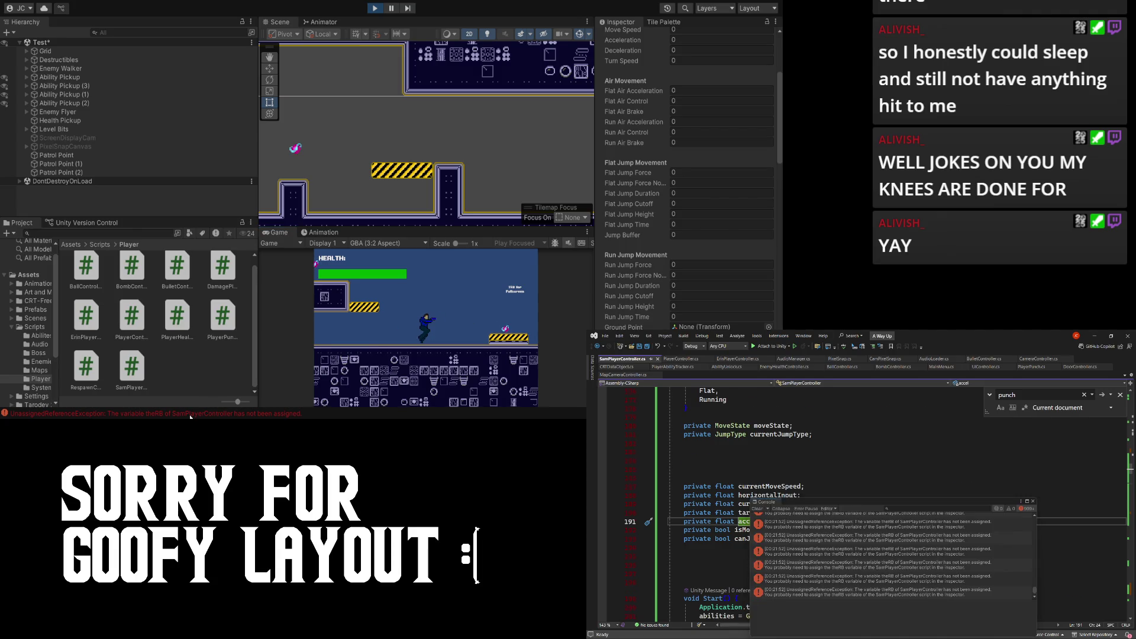
click(617, 152)
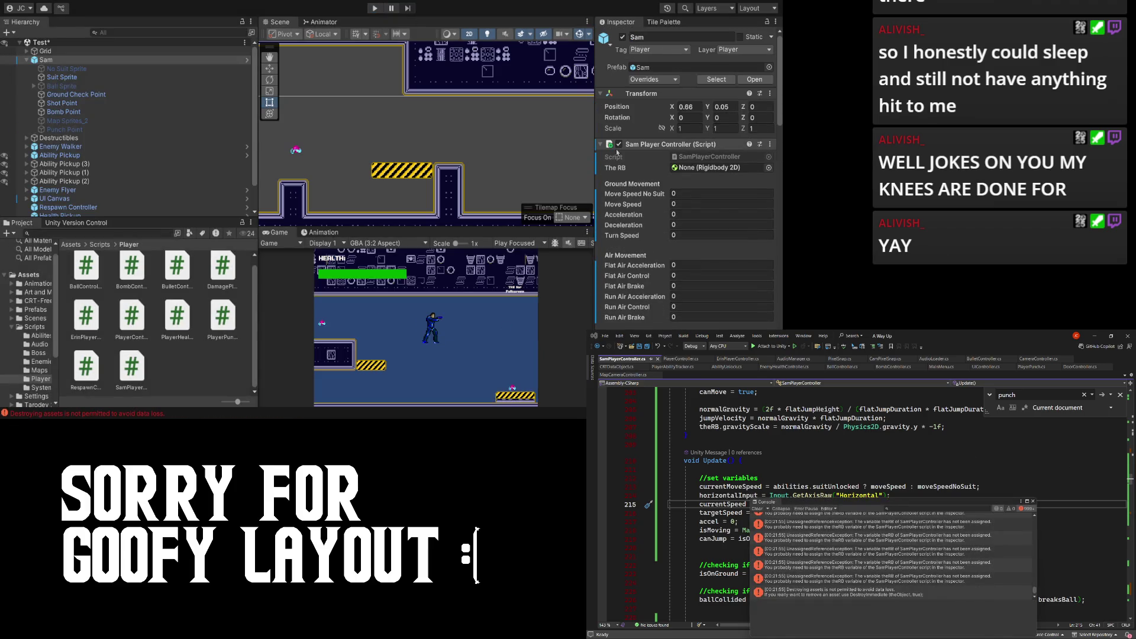
- Set Move Speed No Suit 7, Move Speed 16, Acceleration 110 and the next field to 95
scroll(606, 228, down, 15)
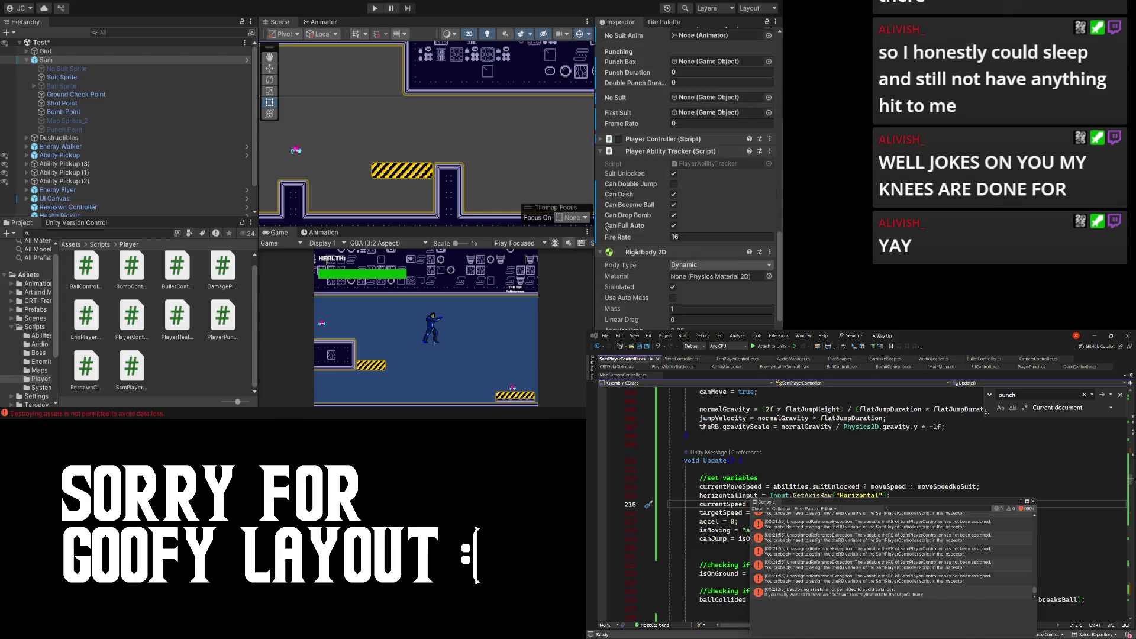
scroll(606, 229, up, 5)
click(654, 286)
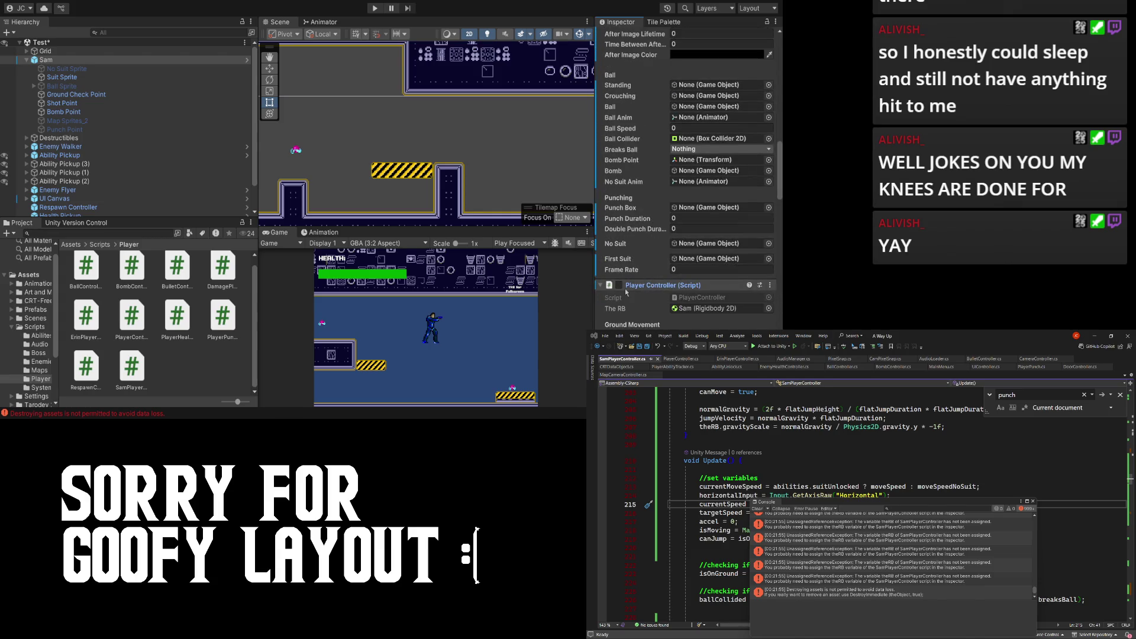
scroll(673, 121, down, 10)
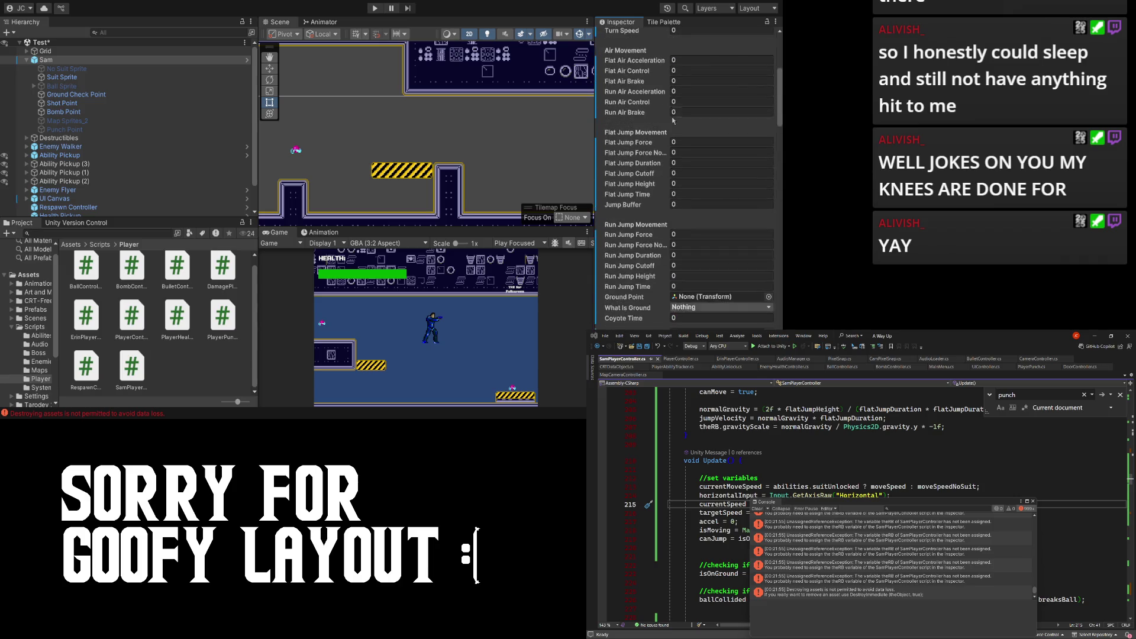
scroll(673, 121, up, 5)
click(695, 132)
text(7)
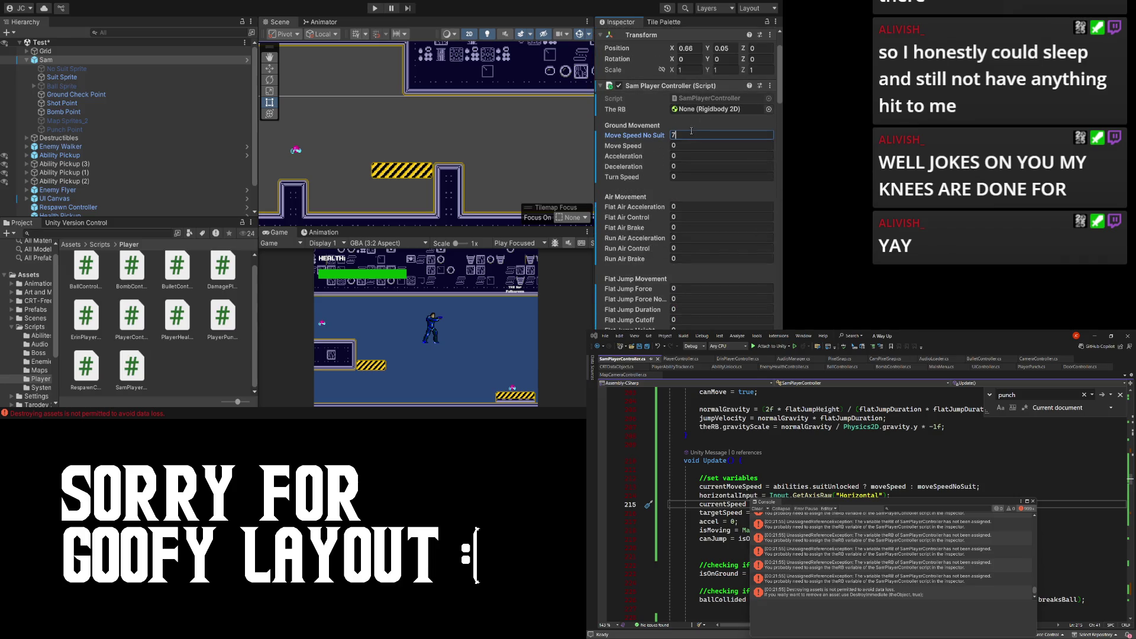
scroll(682, 251, down, 10)
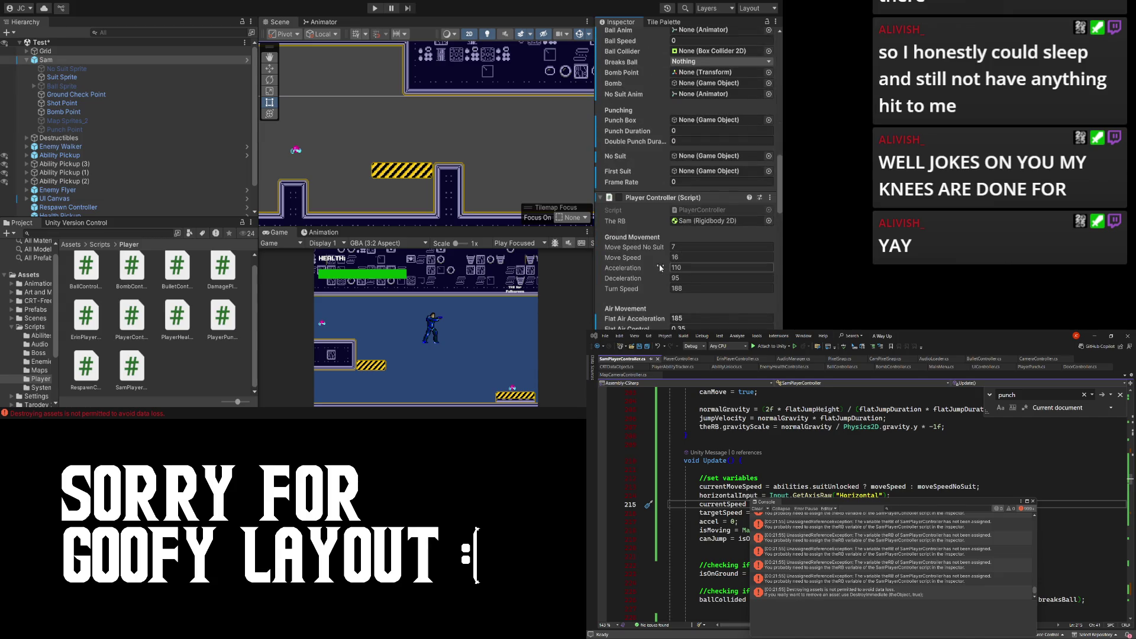
text(7)
scroll(666, 257, down, 8)
scroll(665, 256, up, 6)
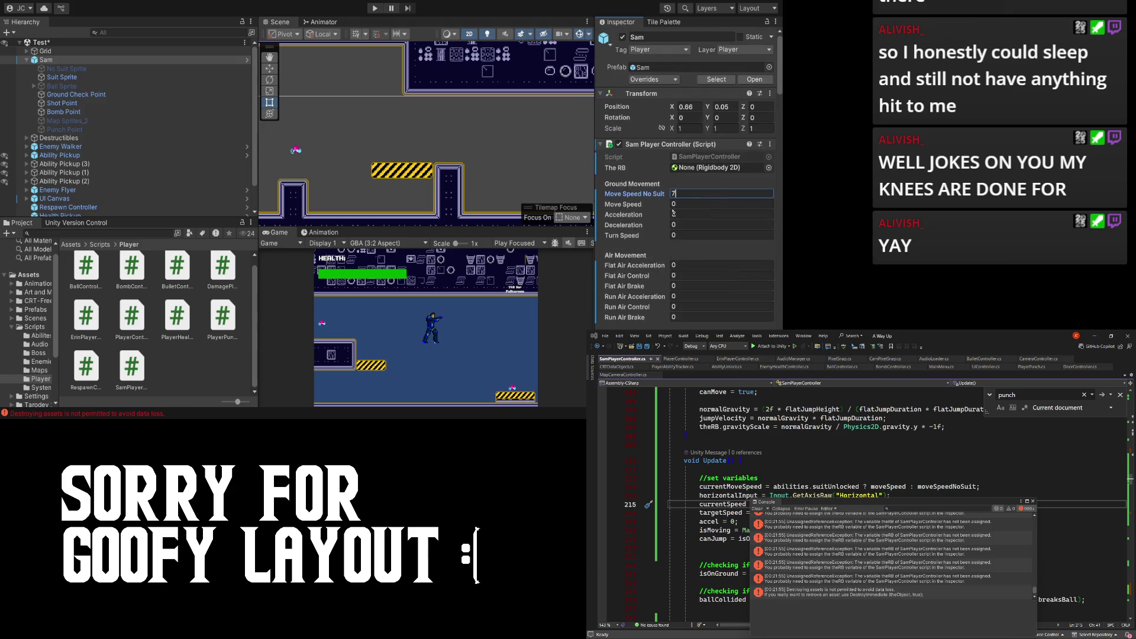
click(677, 205)
text(16)
key(Tab)
text(110)
key(Tab)
text(95)
key(Tab)
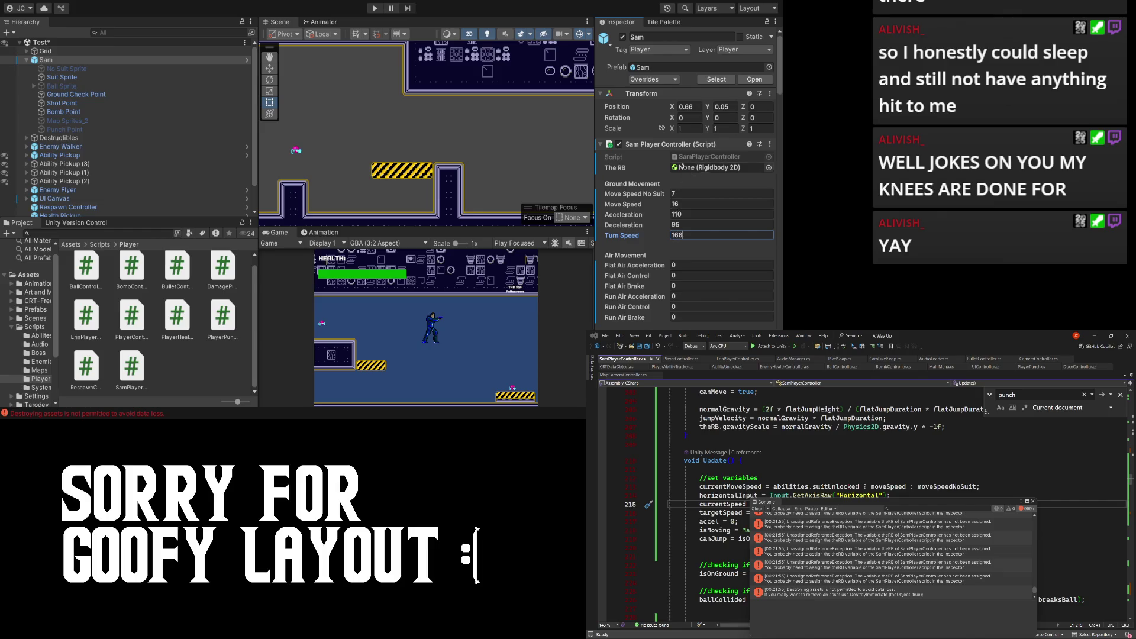
- Correct Turn Speed to 88 and edit the Flat Air Acceleration value
scroll(677, 177, down, 15)
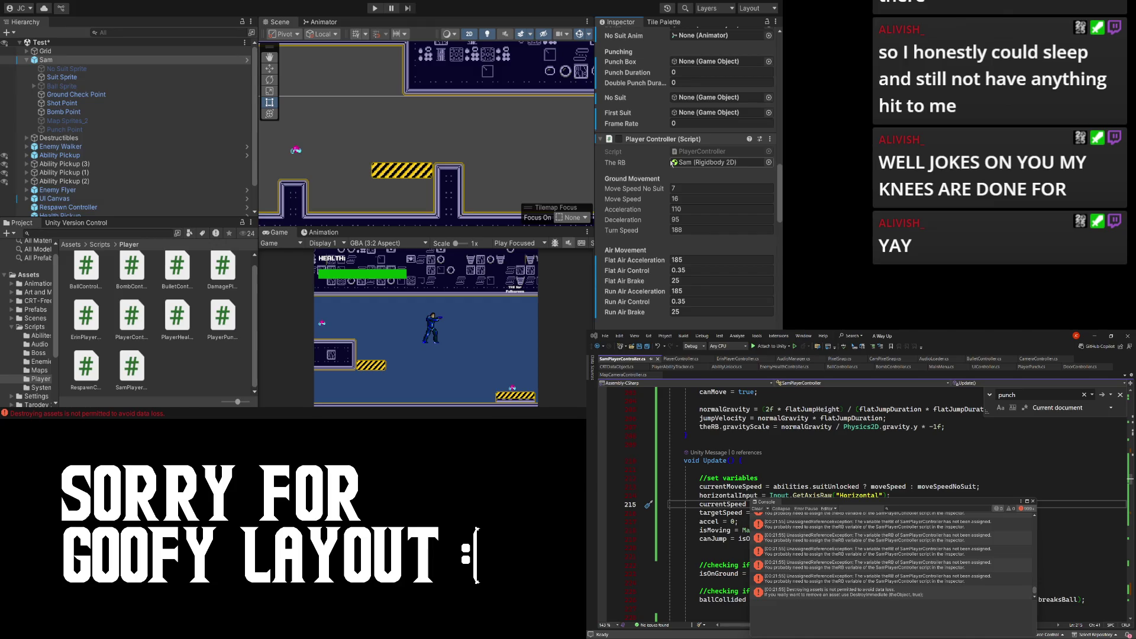
scroll(676, 165, up, 12)
key(BackSpace)
key(BackSpace)
text(88)
click(712, 122)
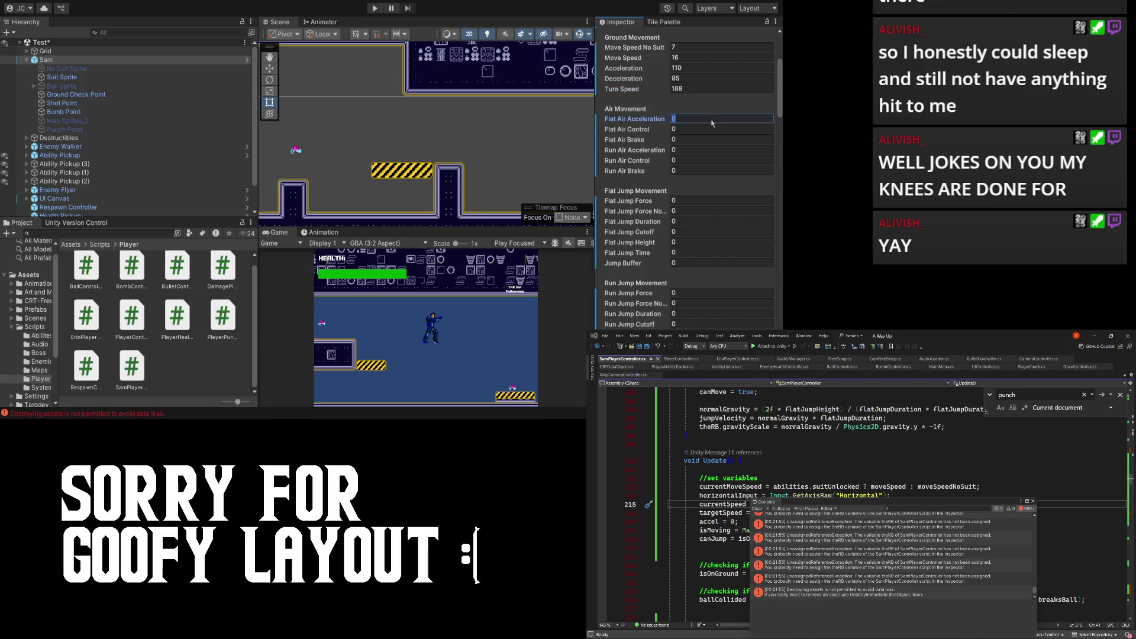
scroll(686, 173, down, 12)
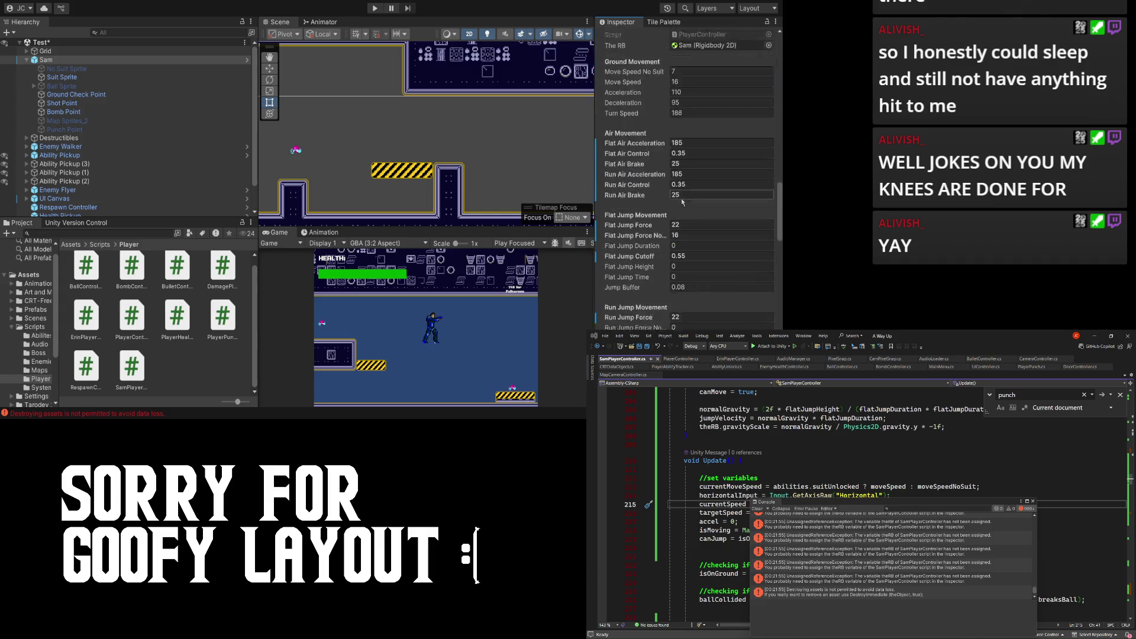
scroll(651, 142, up, 3)
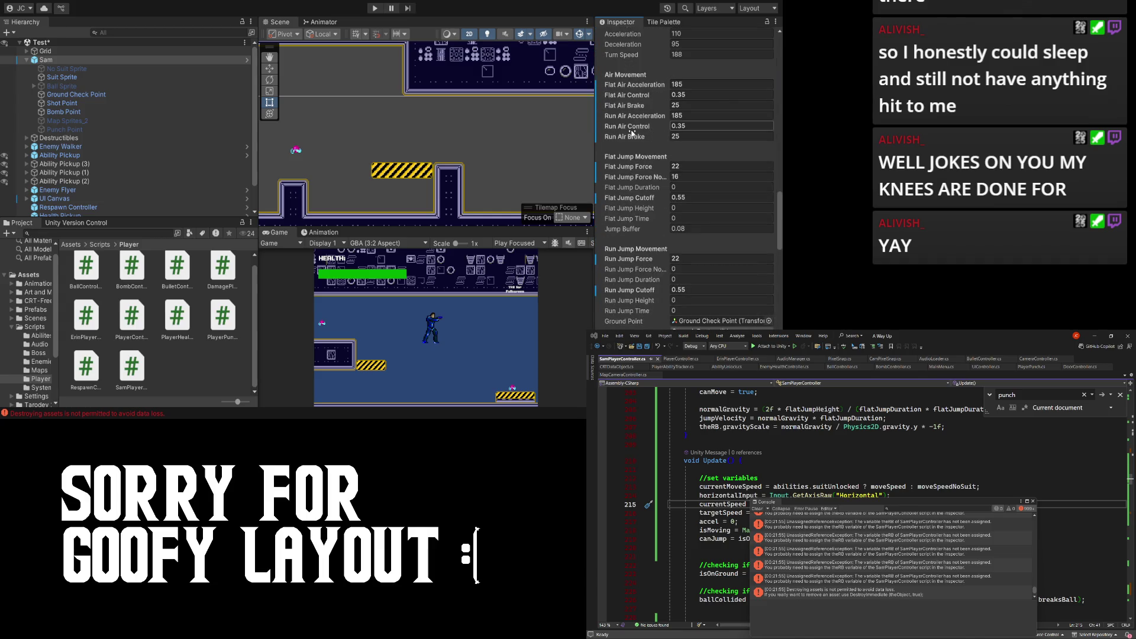
scroll(632, 133, up, 2)
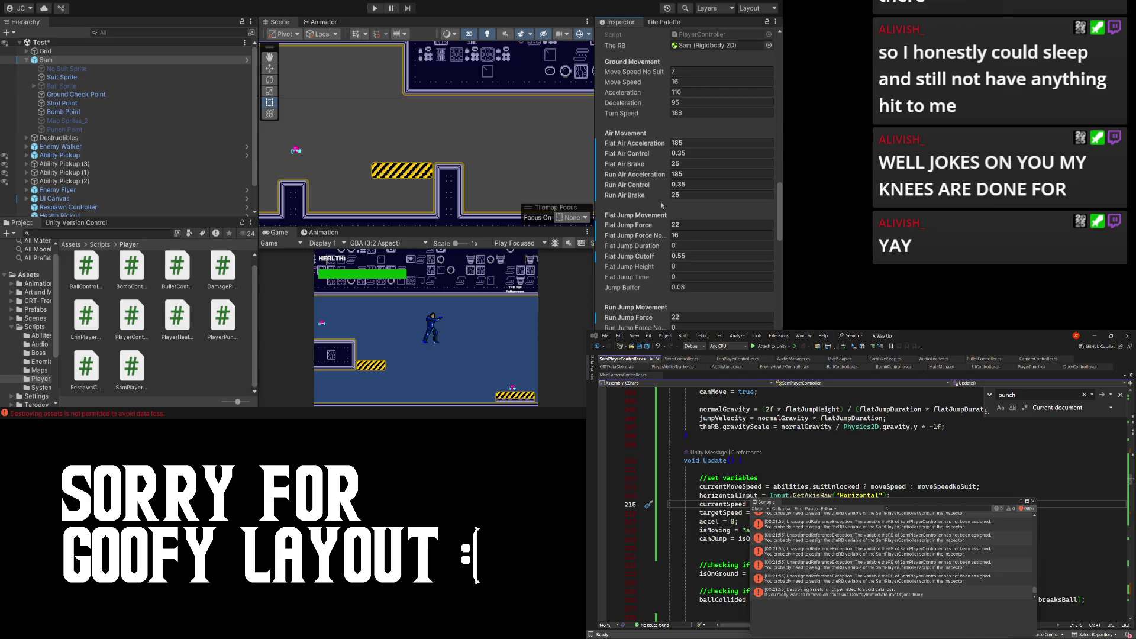
scroll(662, 205, up, 15)
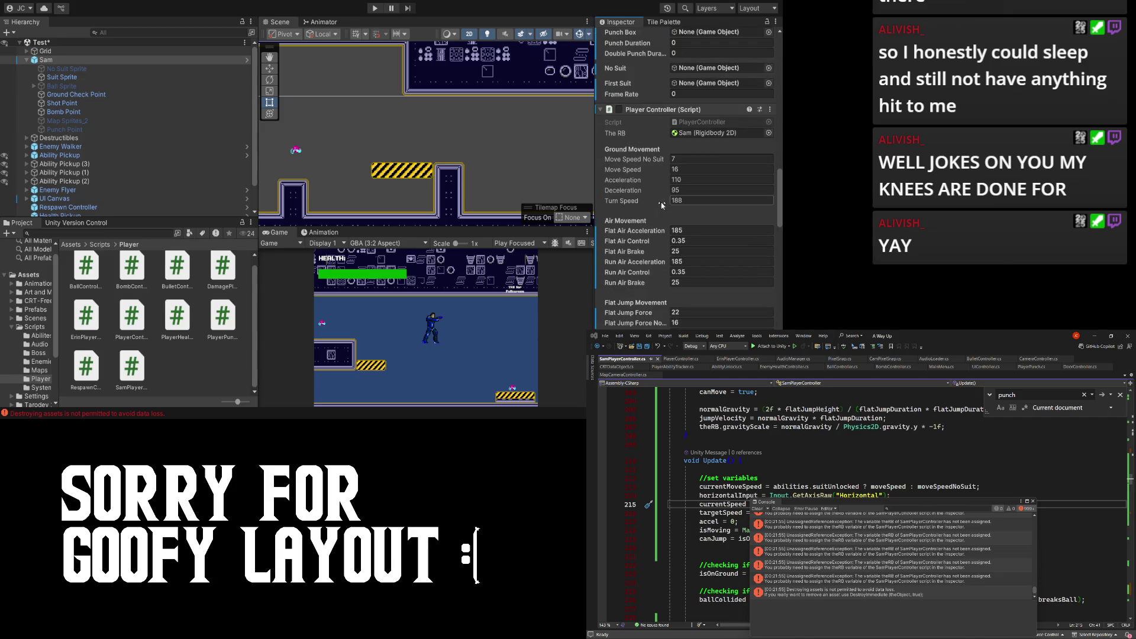
scroll(659, 204, up, 4)
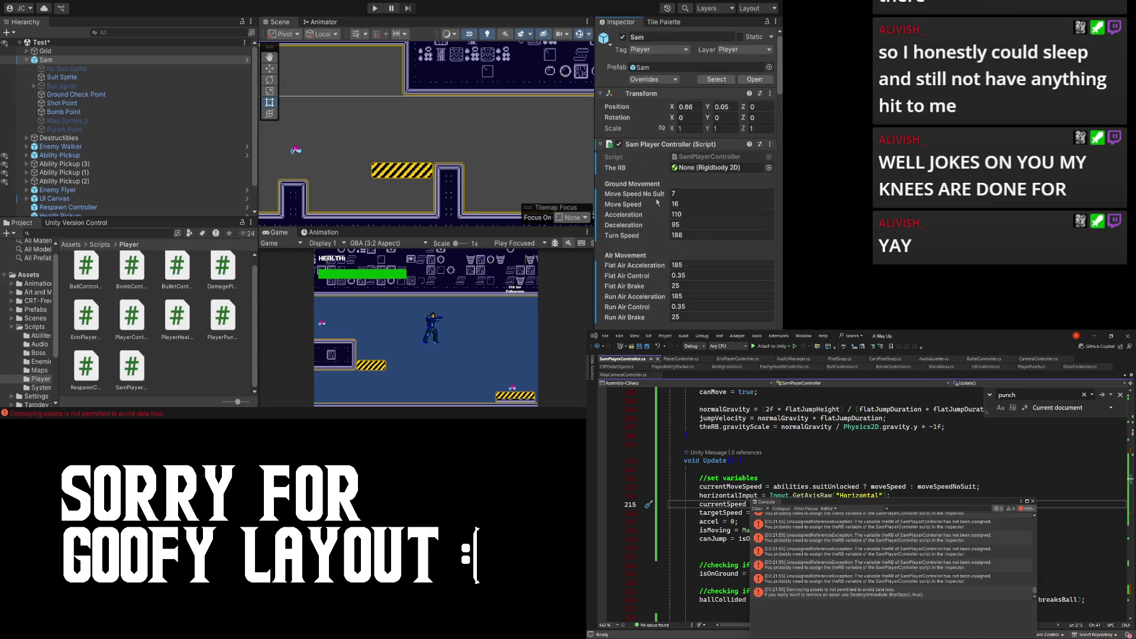
- Assign Sam's Rigidbody 2D to The RB field
mouse_move(45, 60)
mouse_down()
mouse_move(728, 148)
mouse_move(714, 167)
mouse_up()
scroll(680, 202, down, 10)
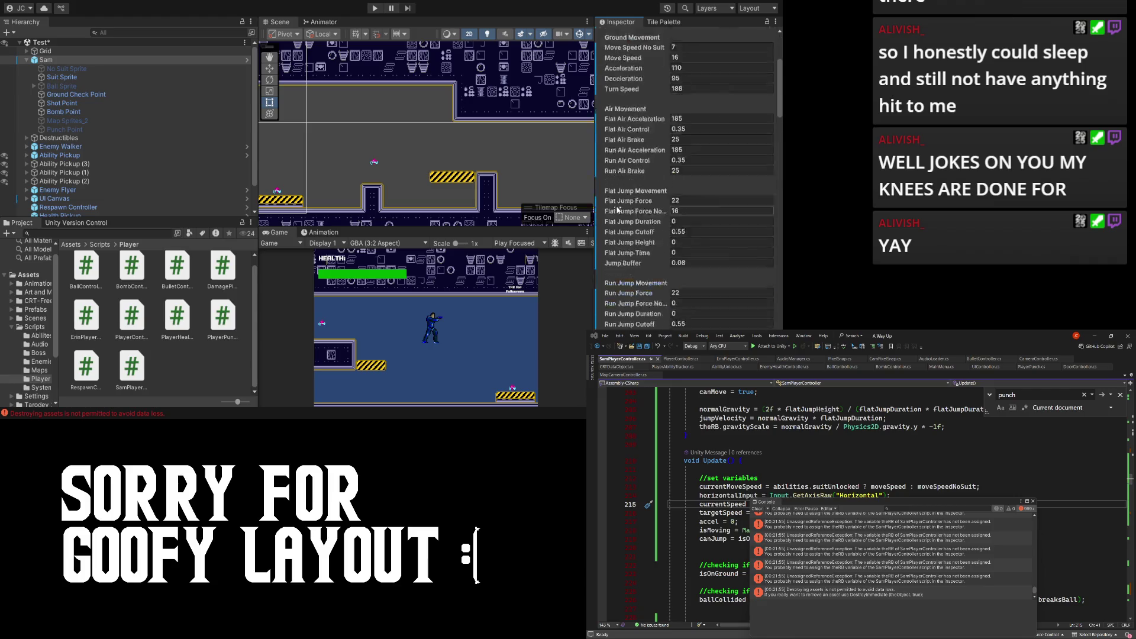
drag(525, 173, 485, 160)
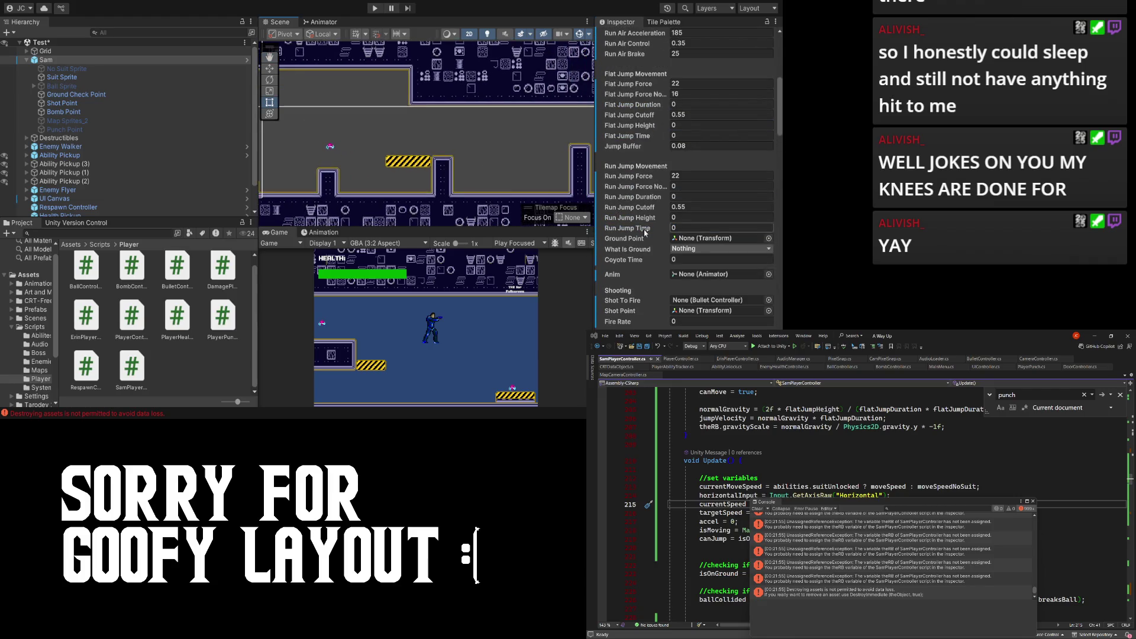
scroll(664, 220, up, 10)
scroll(665, 220, down, 10)
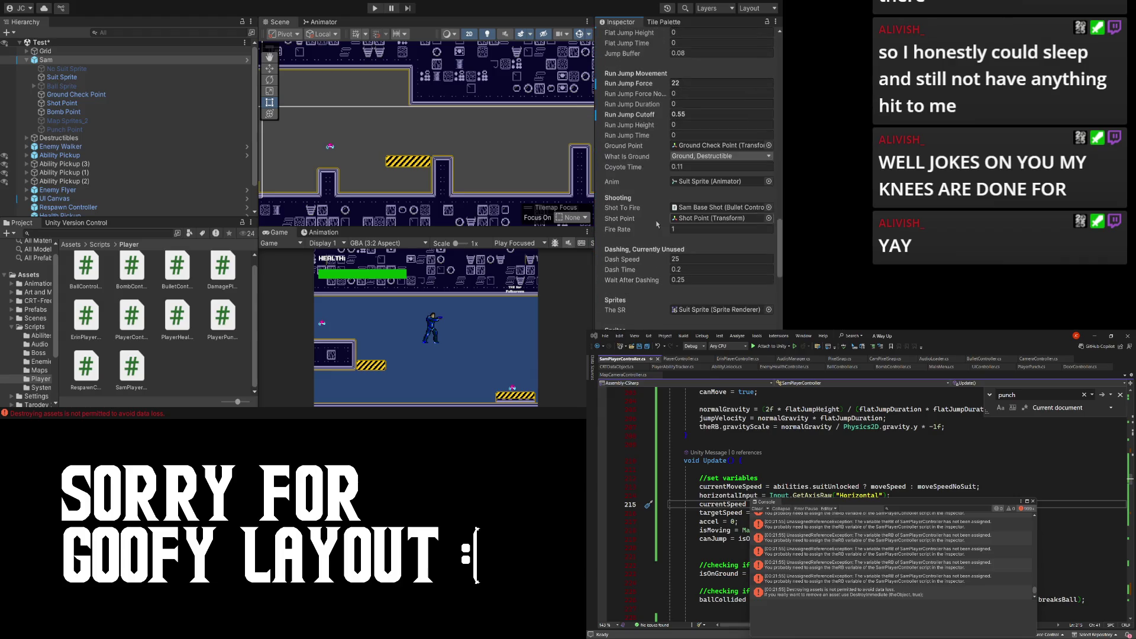
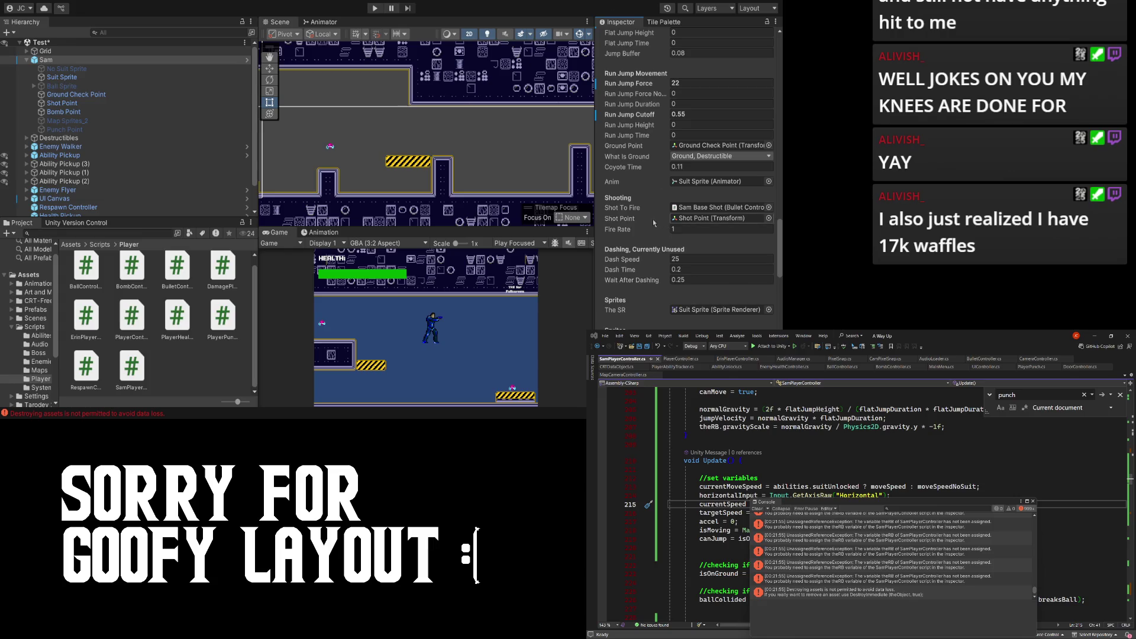
- Match the old controller: What Is Ground to Ground and Destructible, Coyote Time 0.11
scroll(623, 232, down, 10)
scroll(623, 233, up, 10)
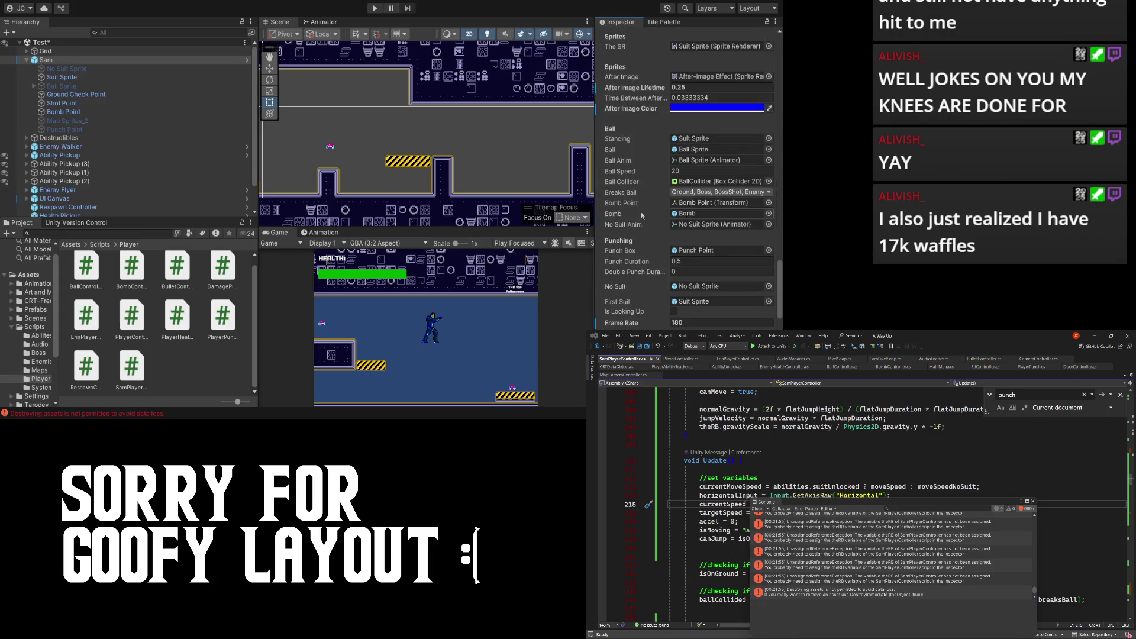
scroll(652, 207, up, 5)
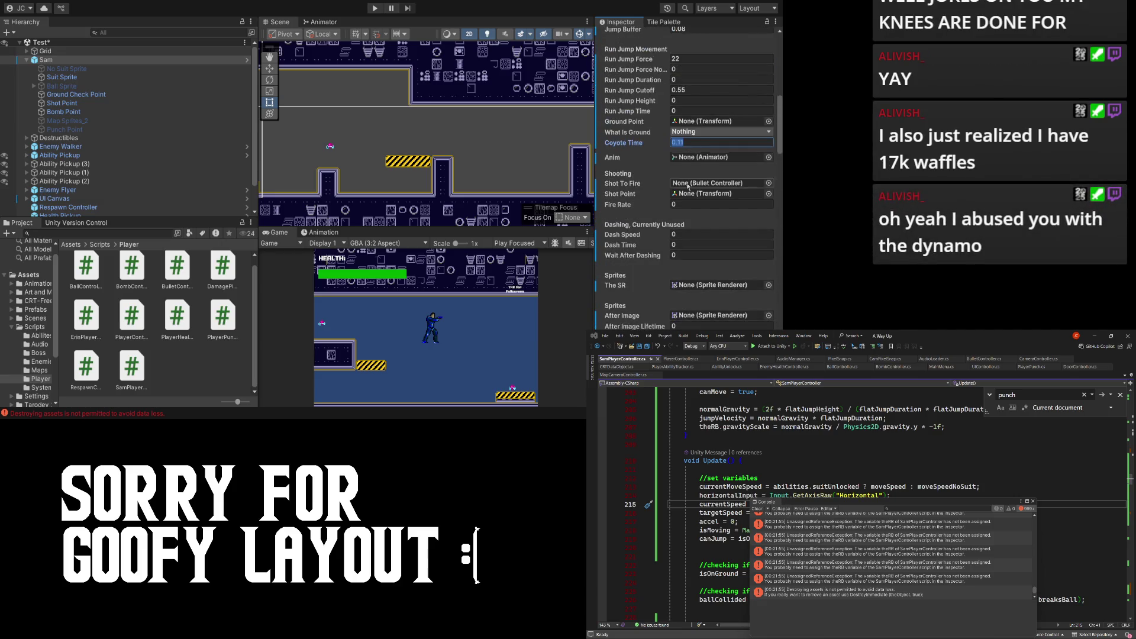
scroll(683, 249, down, 7)
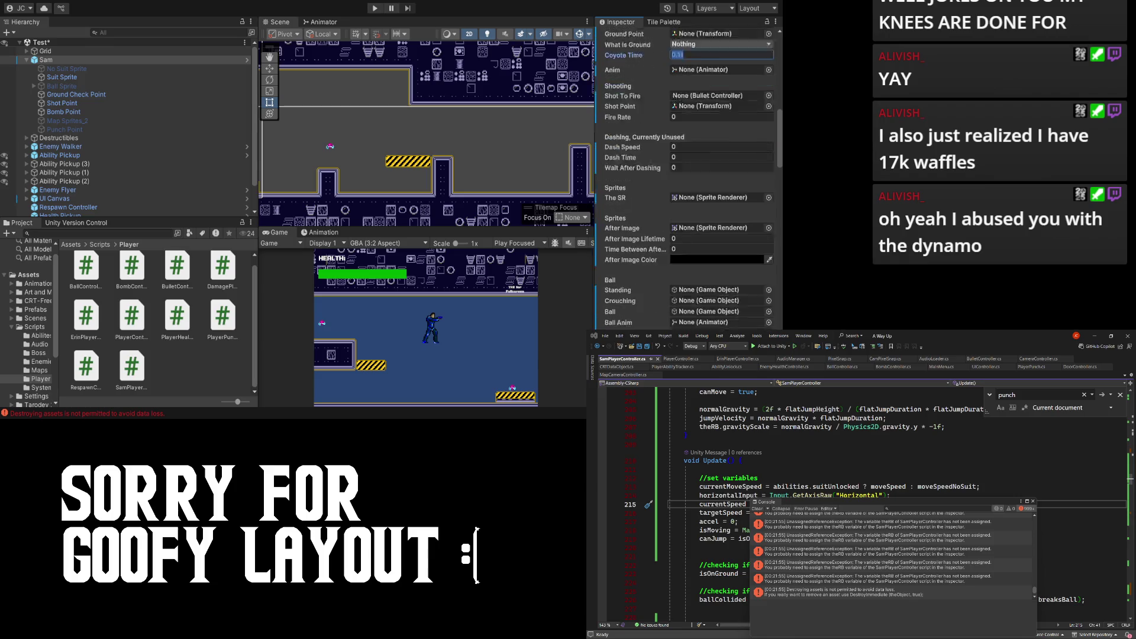
scroll(660, 304, up, 6)
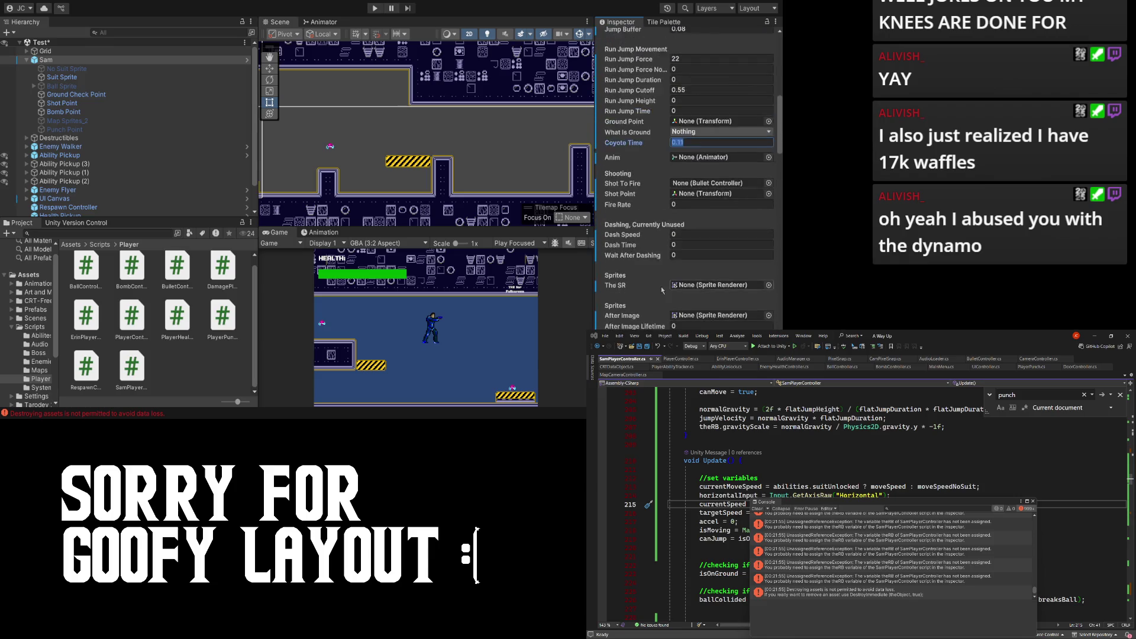
scroll(680, 239, up, 6)
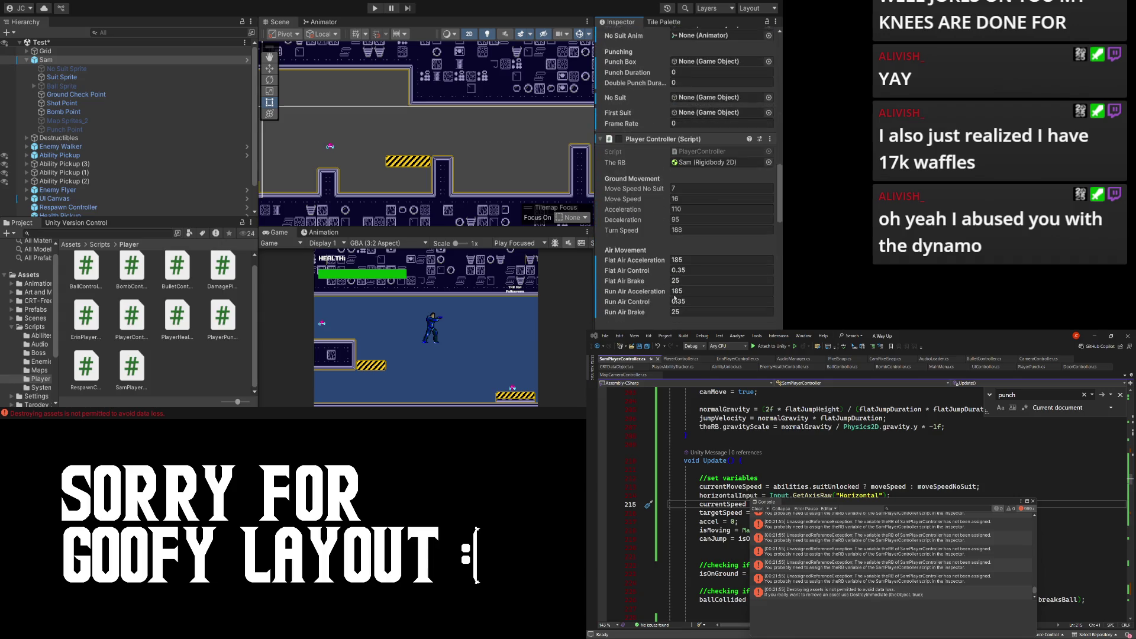
scroll(666, 155, down, 4)
drag(651, 146, 651, 241)
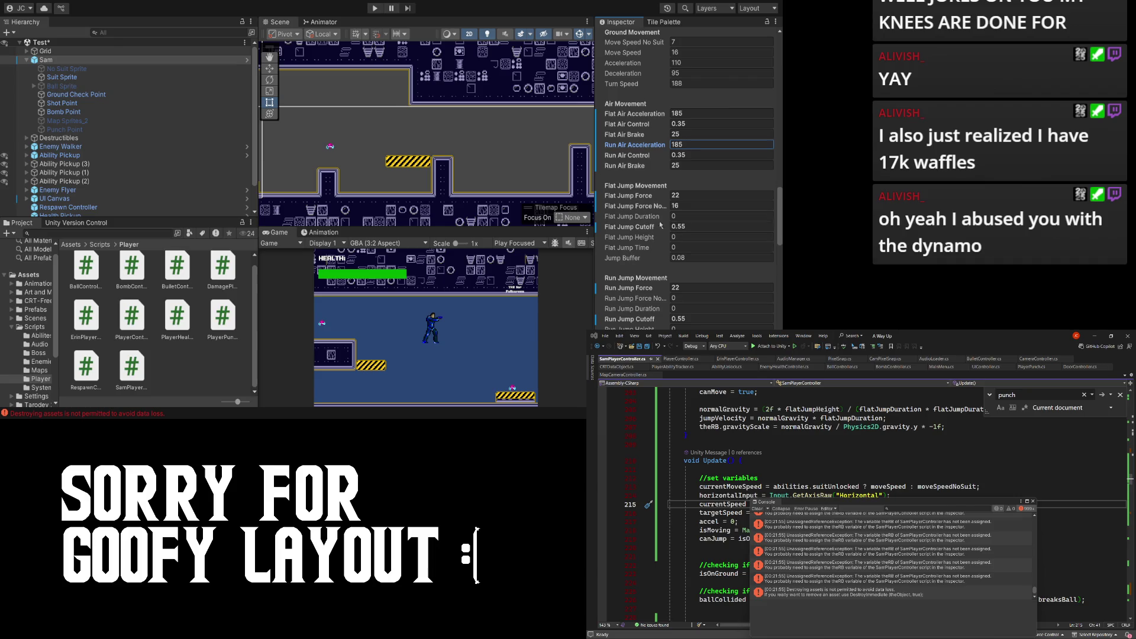
scroll(686, 189, down, 5)
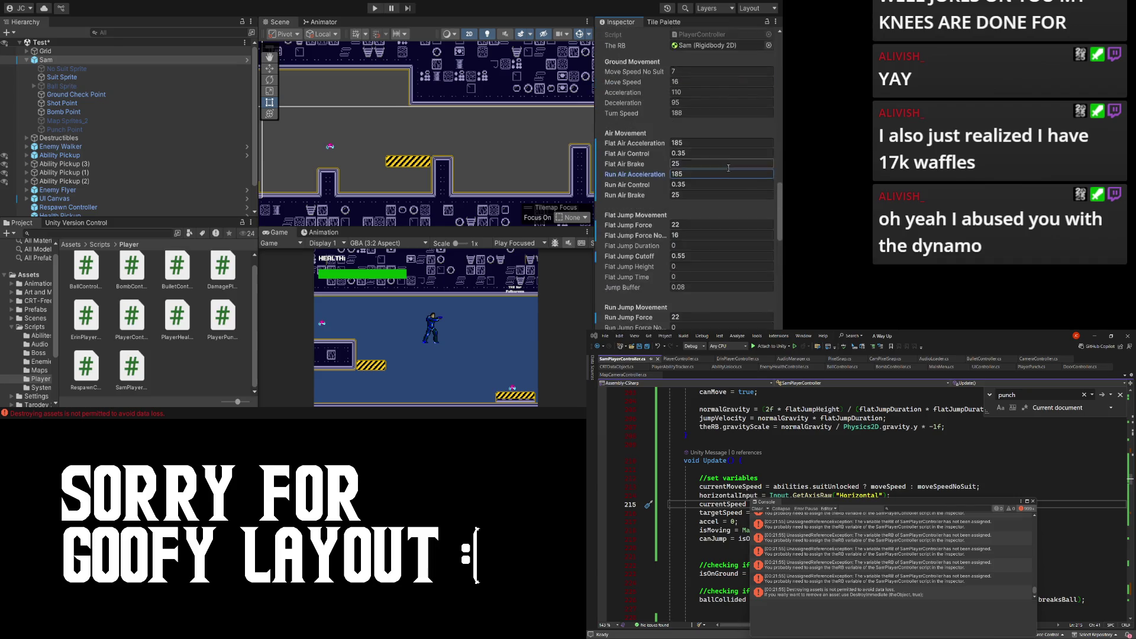
scroll(733, 176, up, 2)
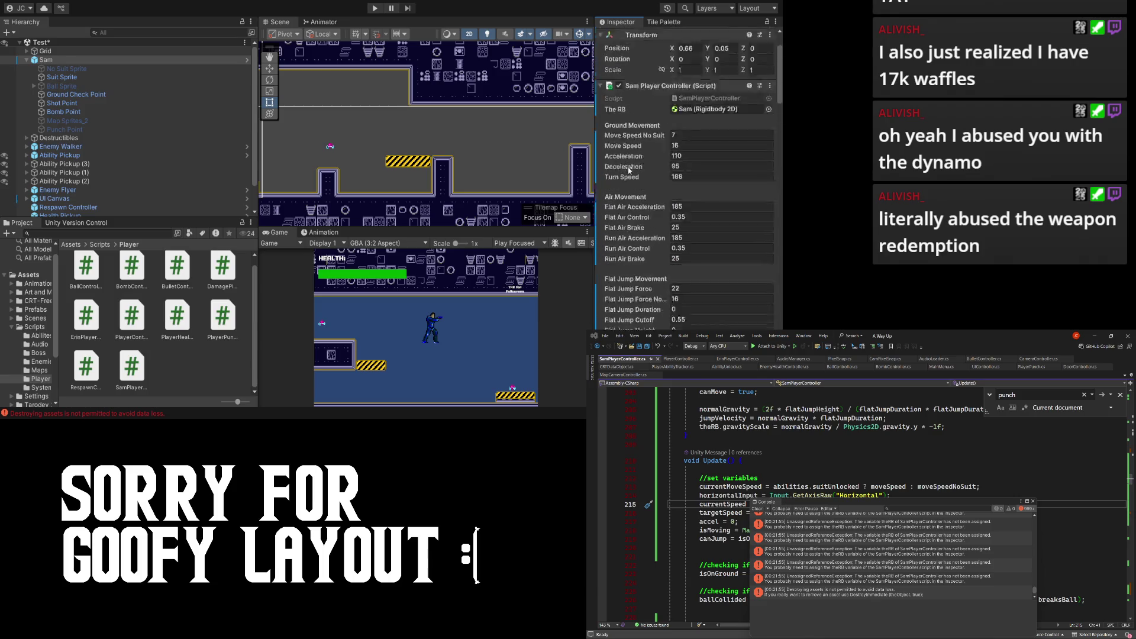
scroll(625, 141, down, 2)
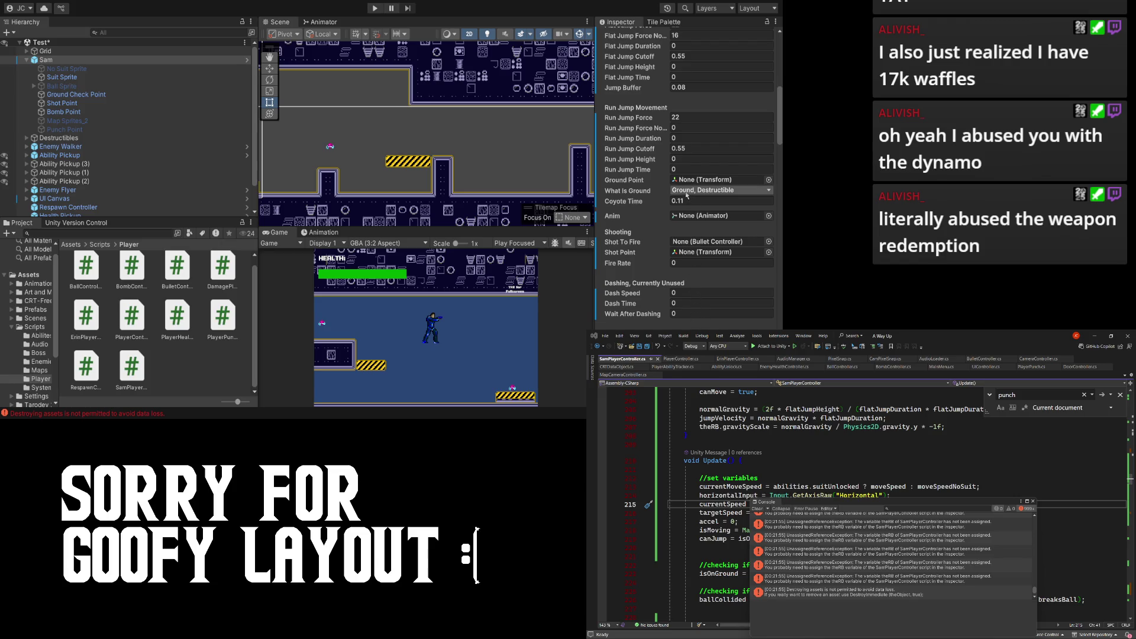
scroll(698, 208, up, 3)
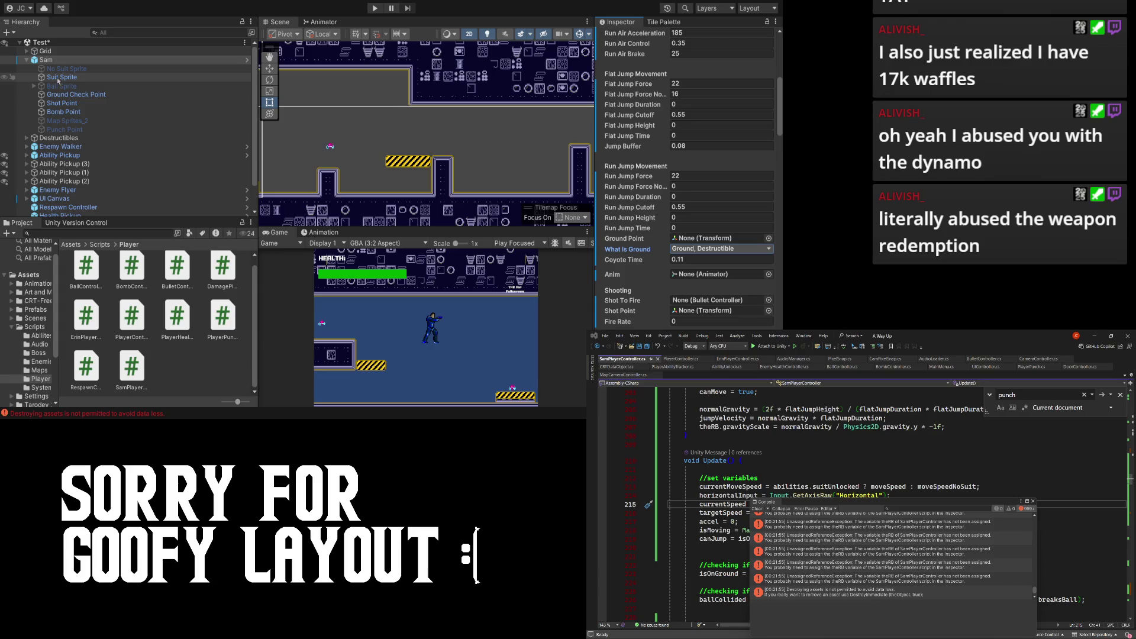
- Assign Ground Check Point to Ground Point, Suit Sprite's animator to Anim, and Shot Point to Shot Point
mouse_move(71, 95)
mouse_down()
mouse_move(710, 216)
mouse_move(713, 243)
mouse_up()
scroll(714, 243, down, 3)
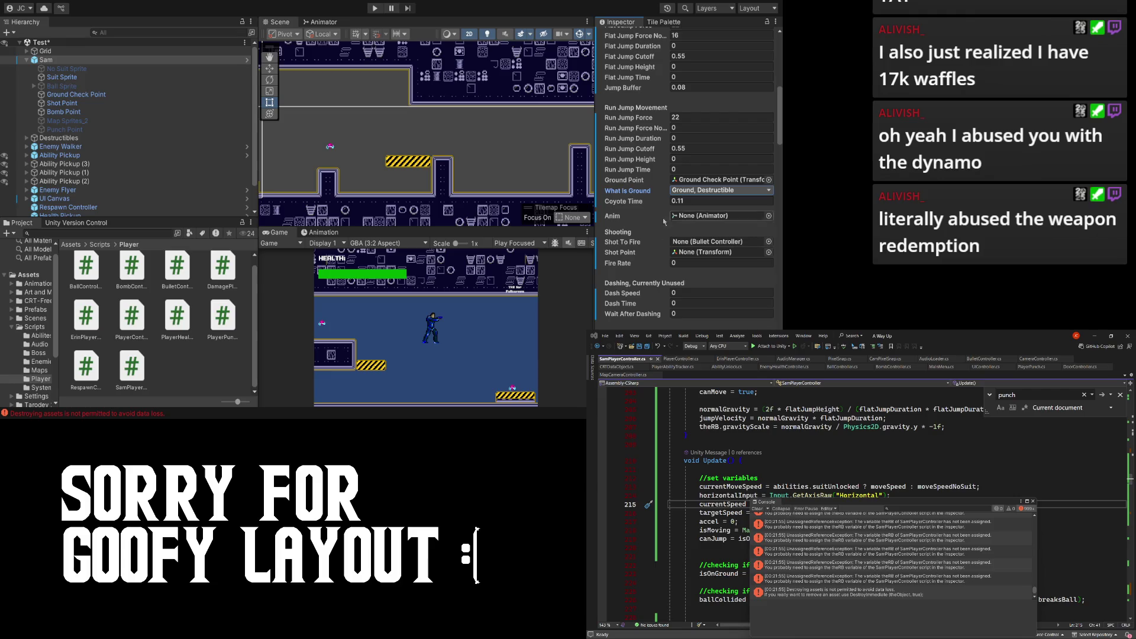
mouse_move(62, 77)
mouse_down()
mouse_move(647, 233)
mouse_move(702, 216)
mouse_up()
scroll(676, 210, down, 3)
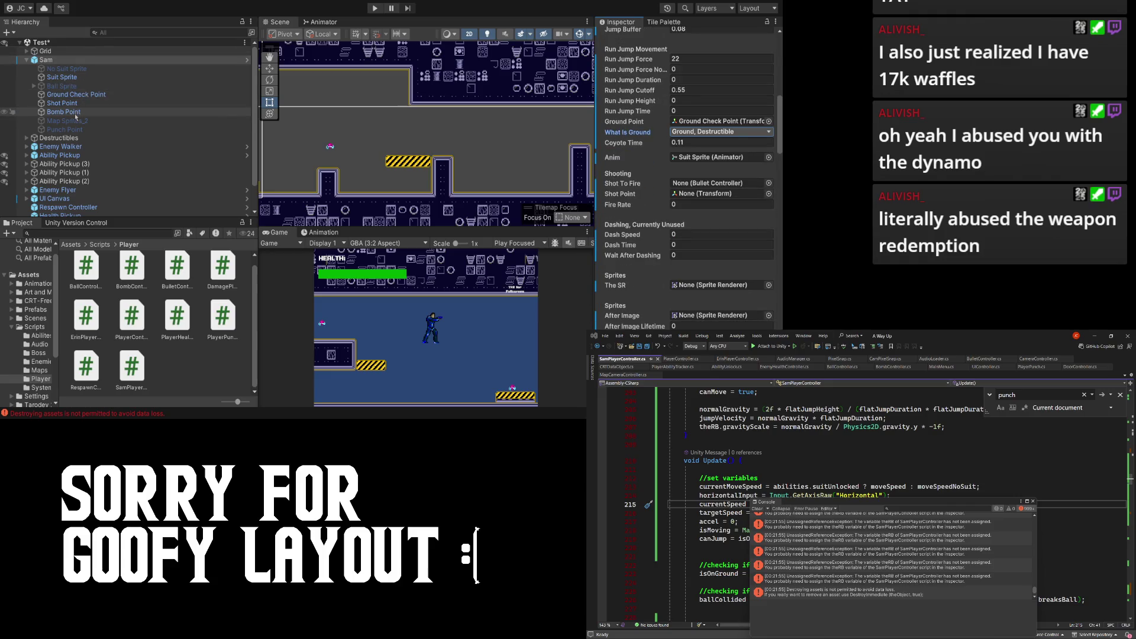
mouse_move(62, 103)
mouse_down()
mouse_move(617, 150)
mouse_move(59, 124)
mouse_move(53, 97)
mouse_move(722, 131)
mouse_up()
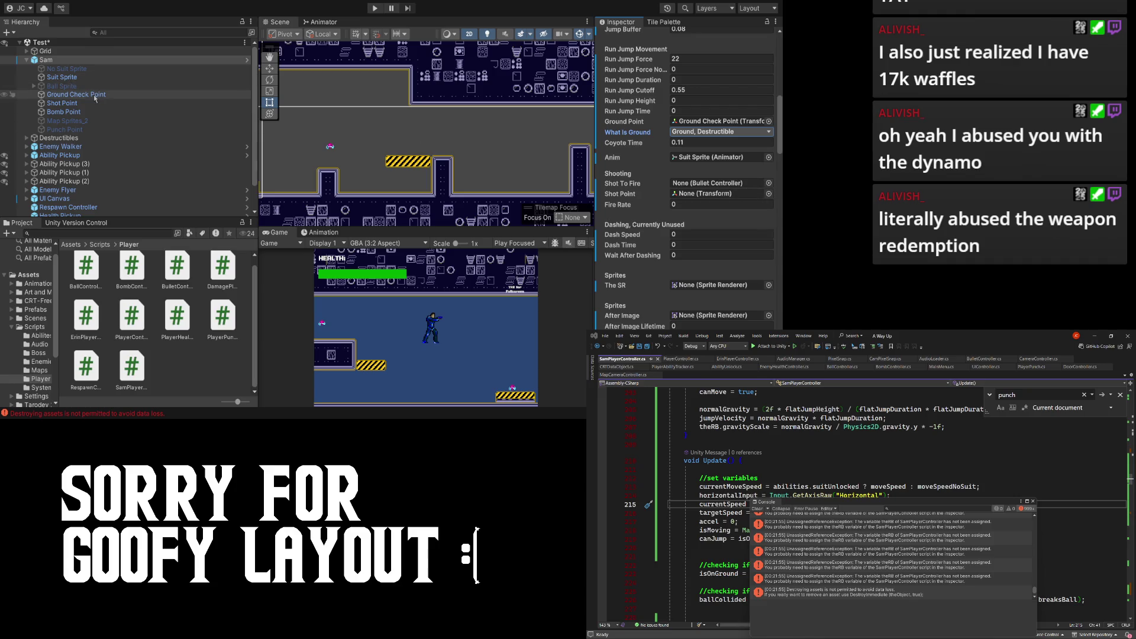
mouse_move(83, 105)
mouse_down()
mouse_move(710, 194)
mouse_move(772, 193)
mouse_up()
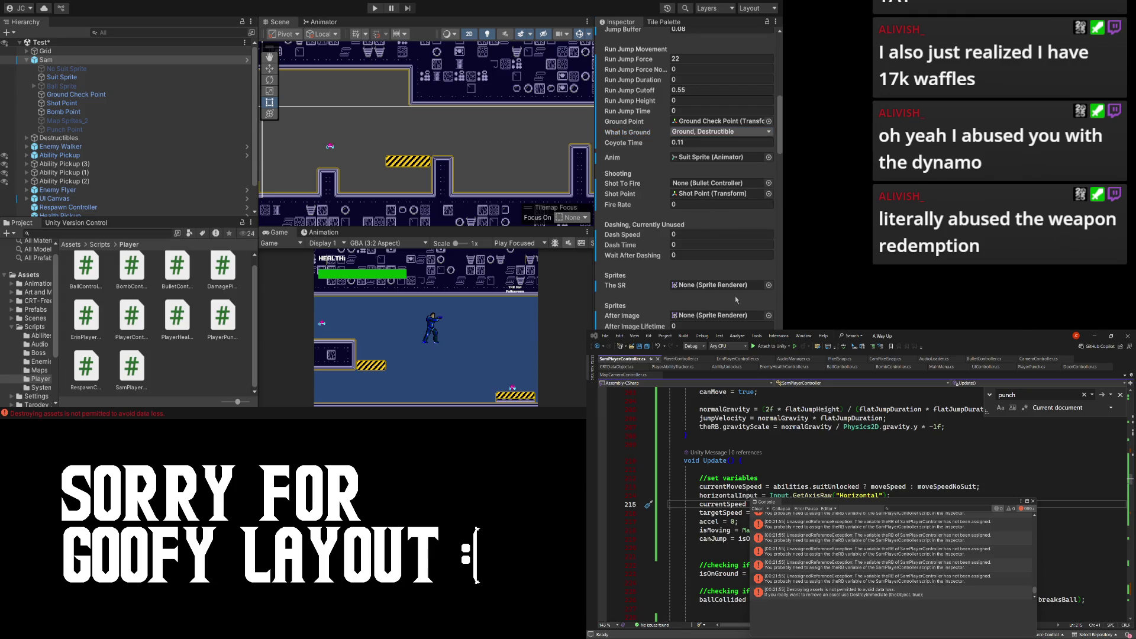
click(747, 183)
- Browse the Project window to Assets > Prefabs > Player and find the Sam Base Shot prefab
click(68, 245)
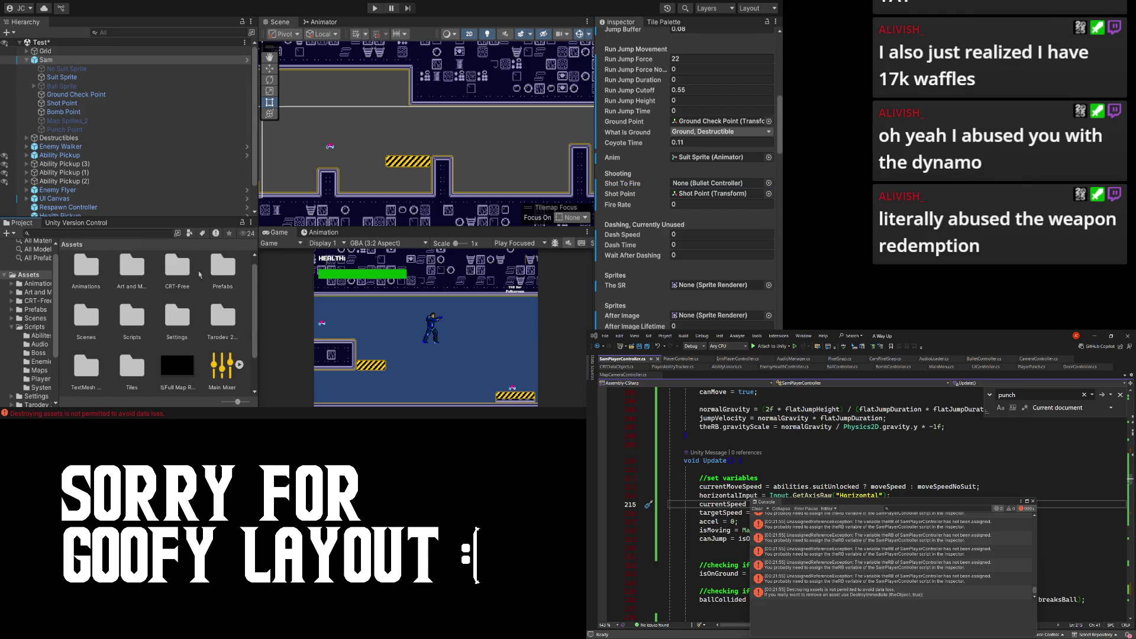
double_click(94, 281)
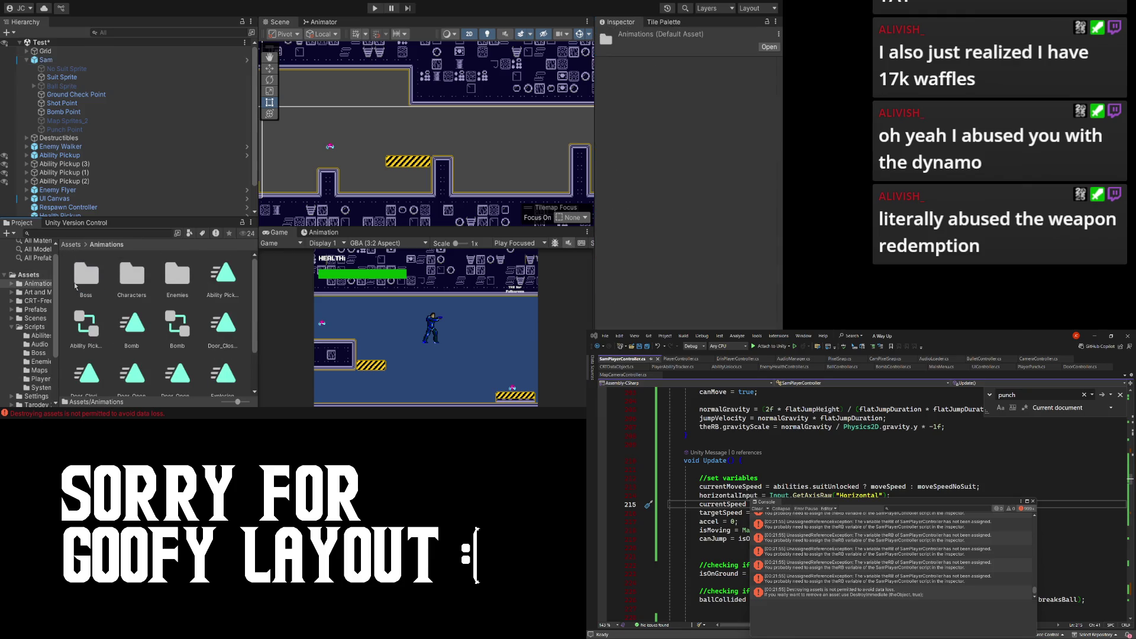
click(71, 245)
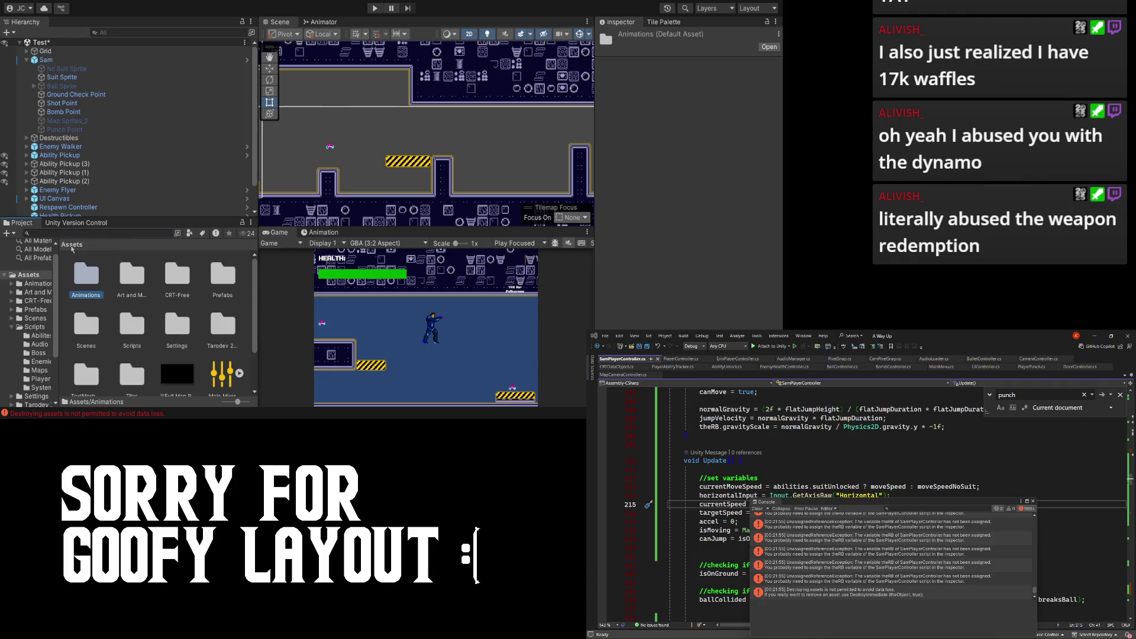
double_click(223, 274)
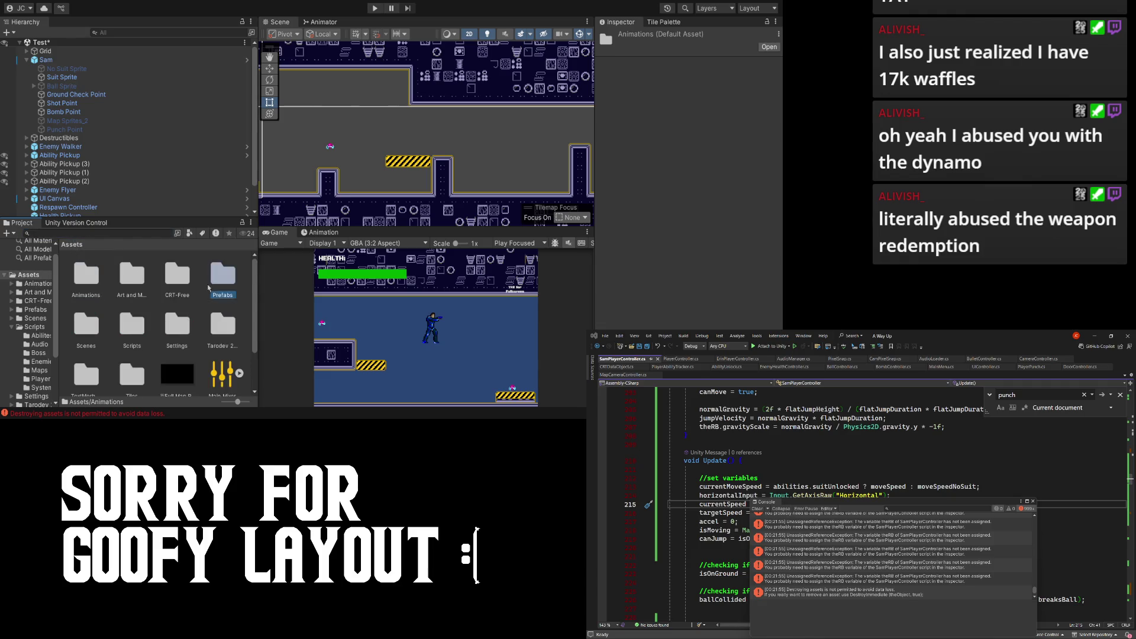
double_click(87, 324)
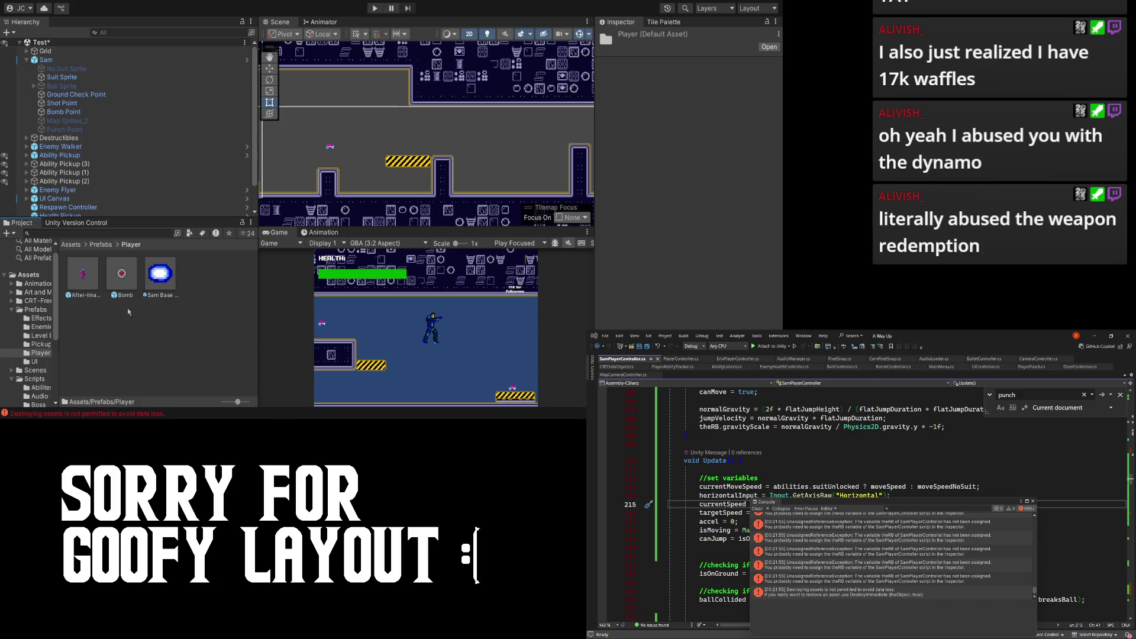
click(160, 274)
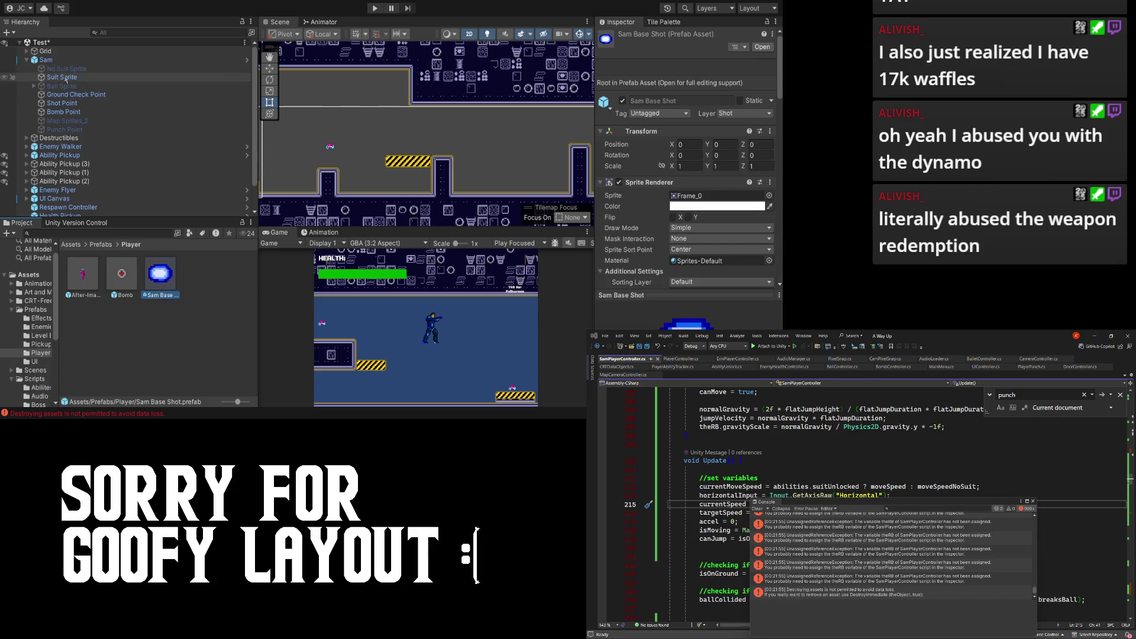
- Reselect Sam and put the Sam Base Shot prefab into its Shot To Fire field
click(46, 60)
scroll(681, 254, down, 10)
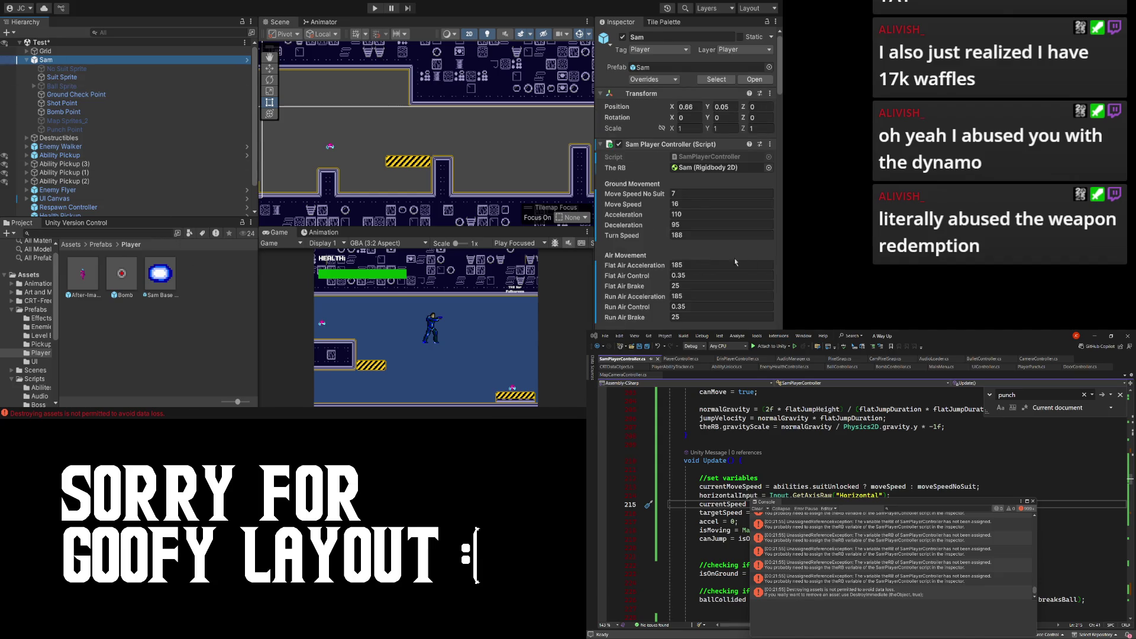
scroll(629, 250, down, 3)
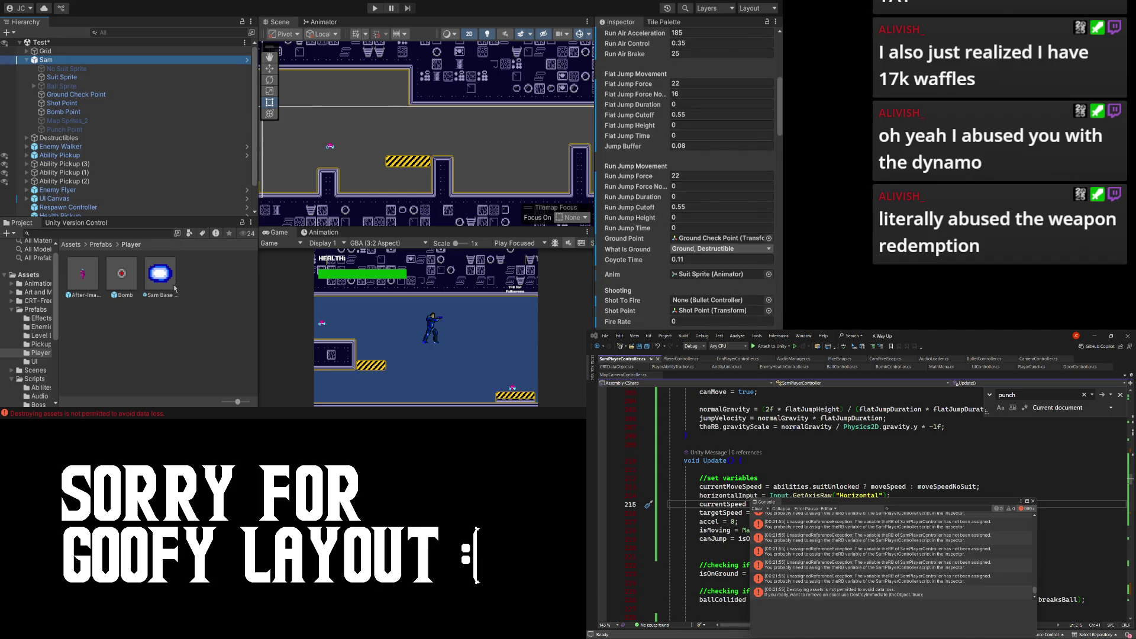
drag(165, 281, 711, 300)
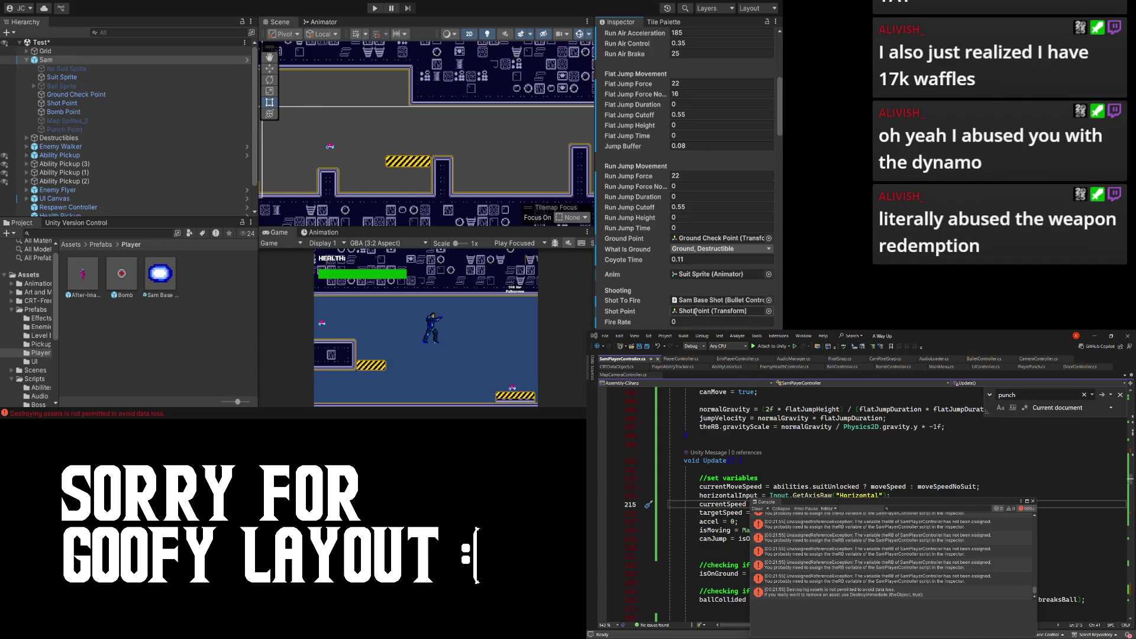
scroll(674, 318, down, 3)
click(685, 263)
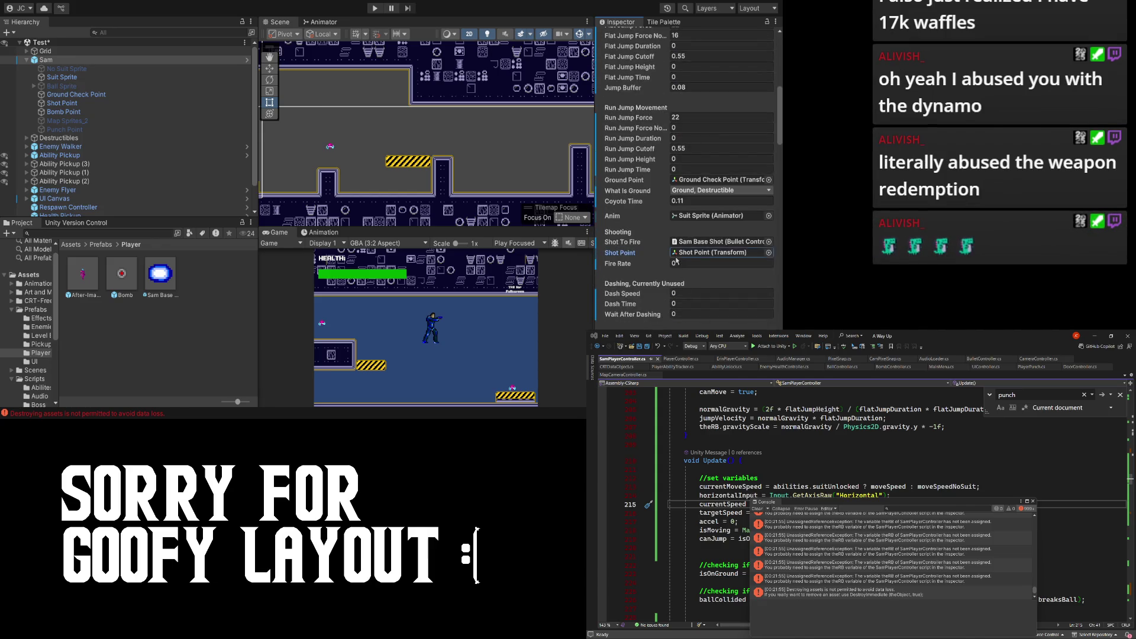
text(1)
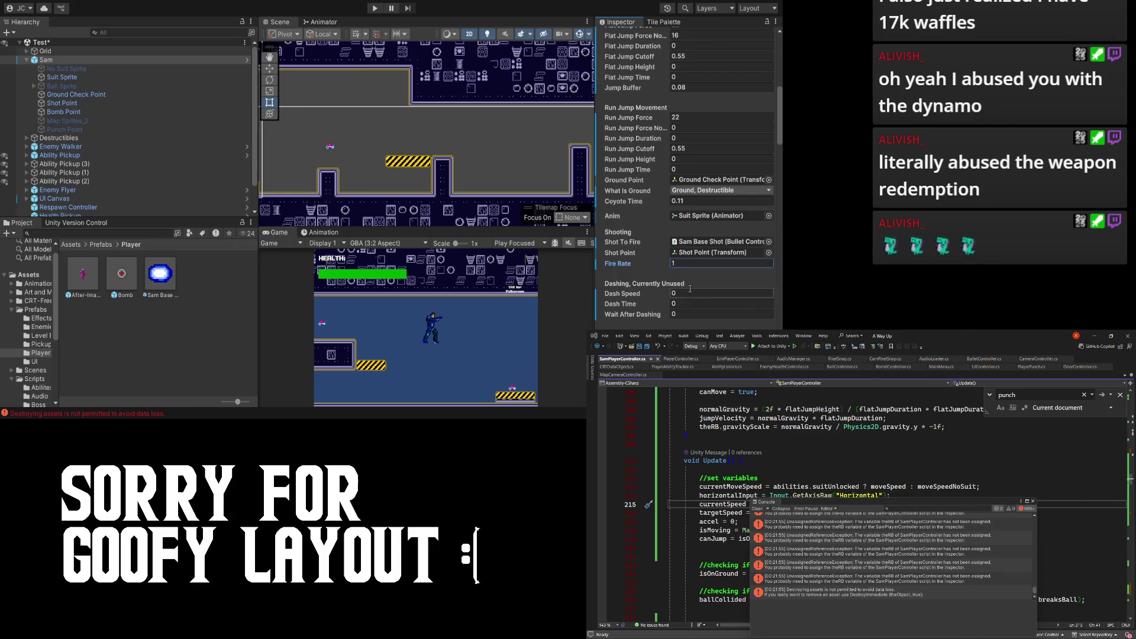
scroll(659, 244, down, 10)
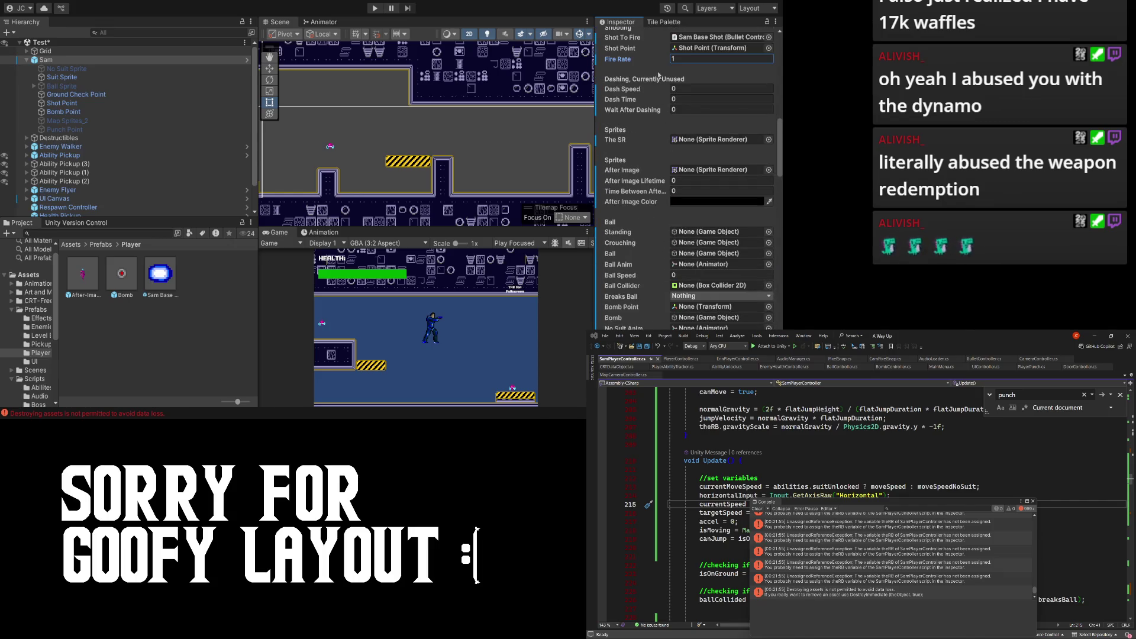
scroll(659, 244, down, 12)
scroll(612, 257, up, 14)
scroll(649, 281, down, 15)
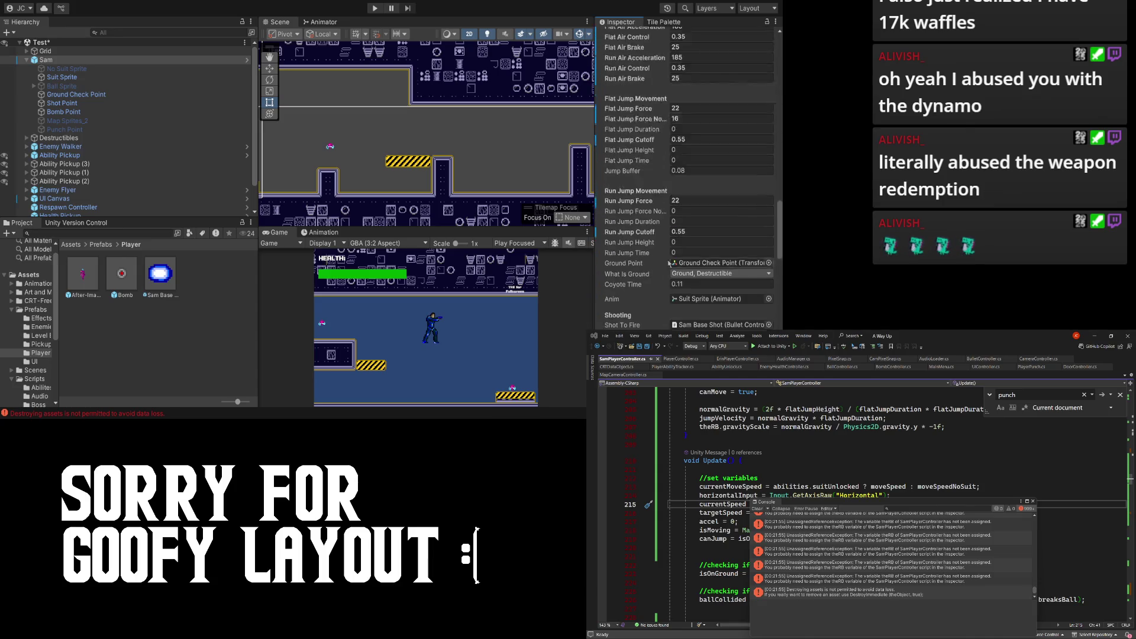
scroll(650, 280, down, 6)
scroll(646, 237, up, 7)
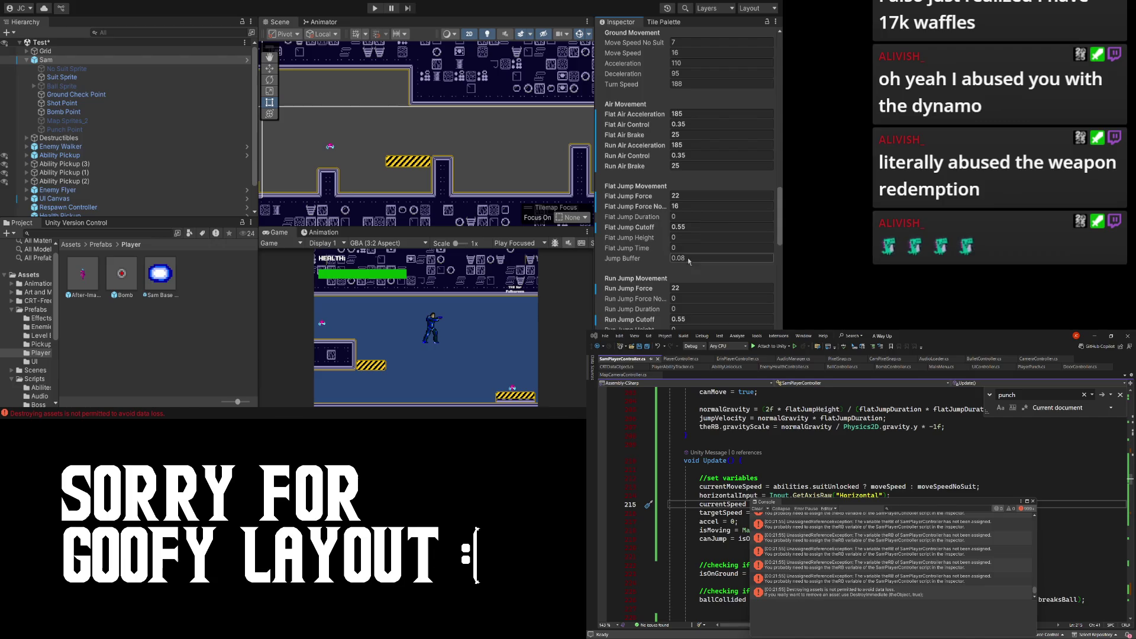
scroll(635, 273, up, 3)
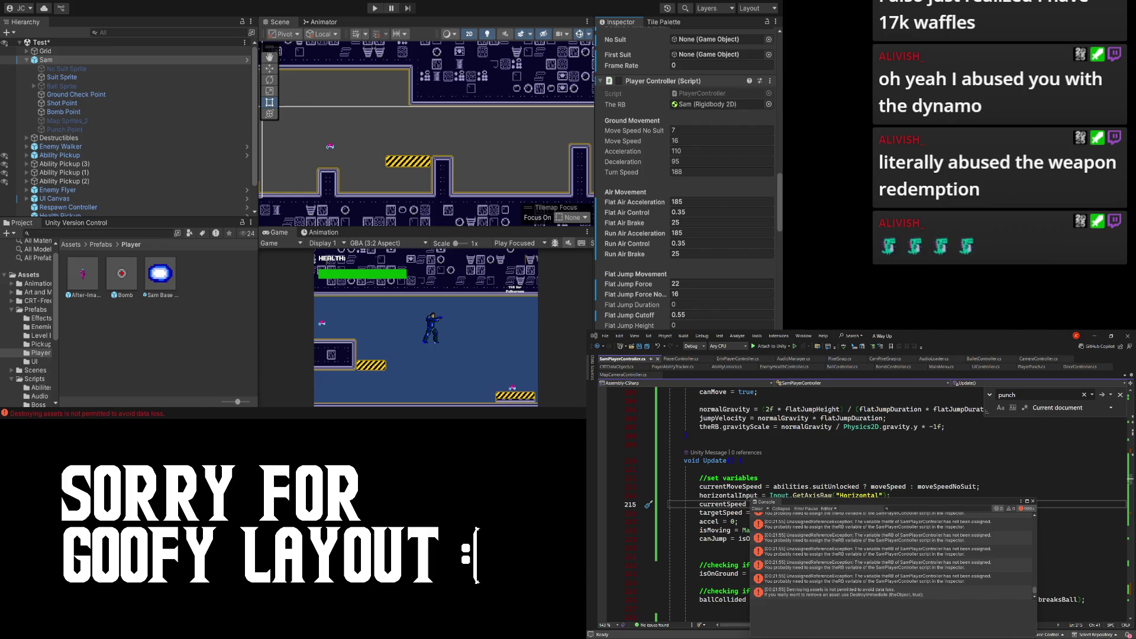
scroll(656, 203, up, 6)
scroll(656, 204, down, 7)
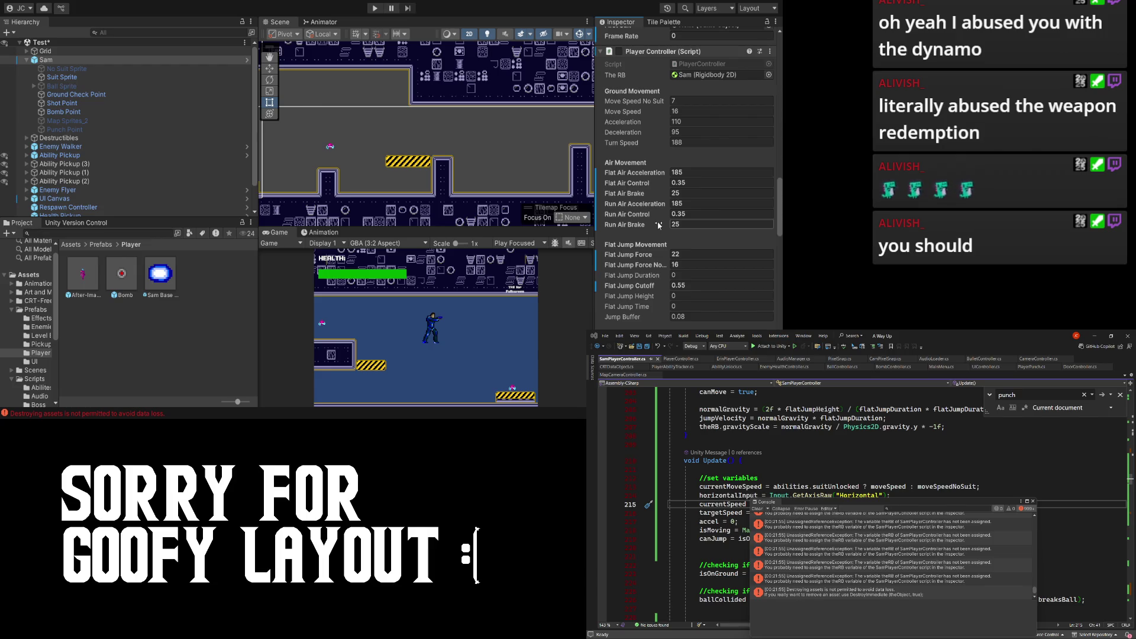
scroll(631, 220, down, 8)
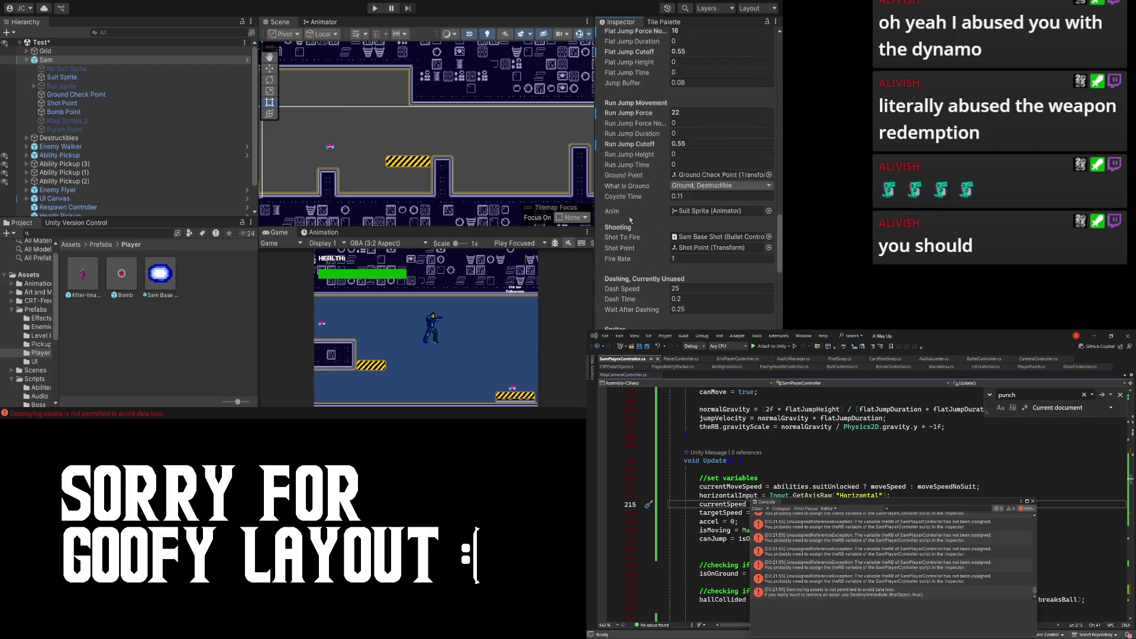
scroll(632, 221, down, 1)
scroll(650, 229, down, 15)
scroll(624, 209, up, 10)
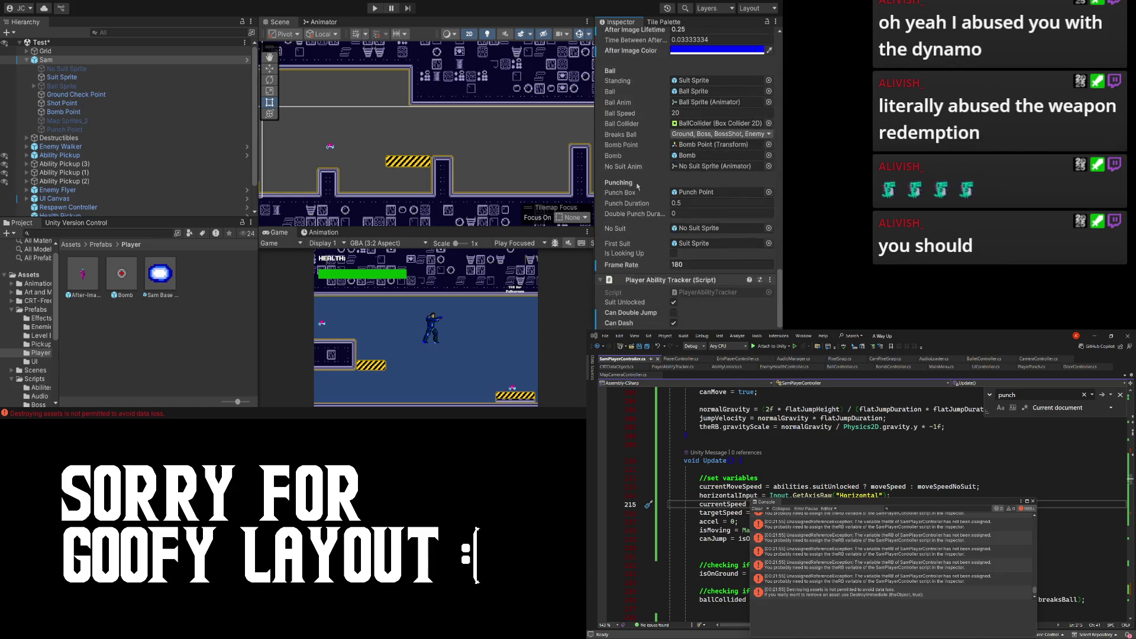
scroll(637, 186, up, 1)
scroll(632, 317, up, 1)
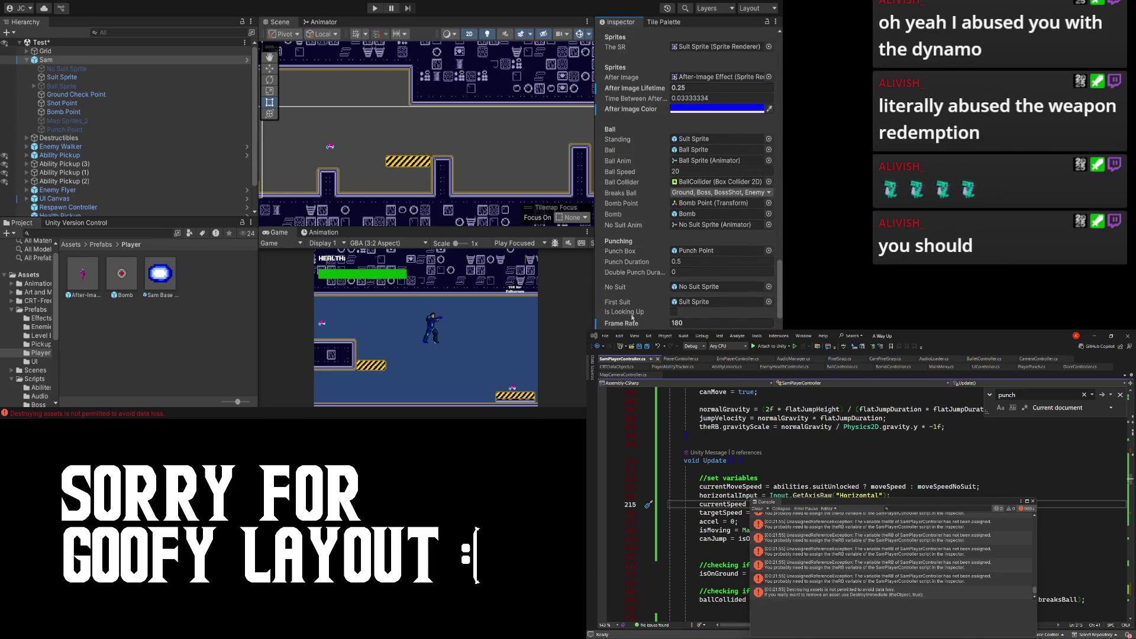
scroll(632, 317, up, 1)
scroll(615, 317, up, 1)
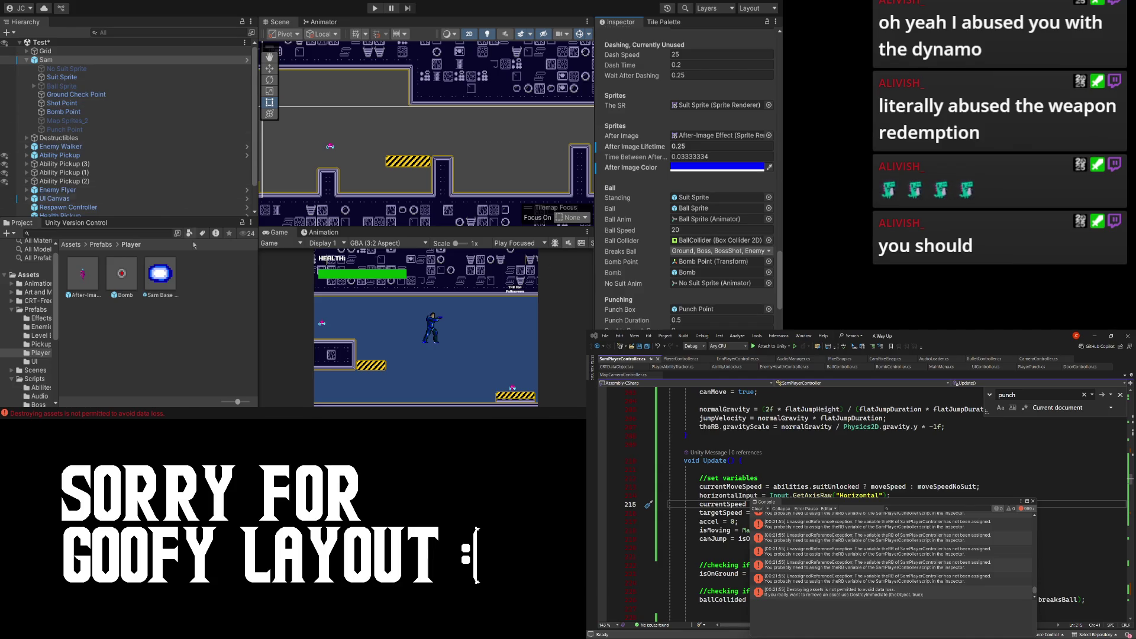
- Deselect everything, save the Test scene with Ctrl+S, and reselect Sam
click(223, 317)
key(ctrl+s)
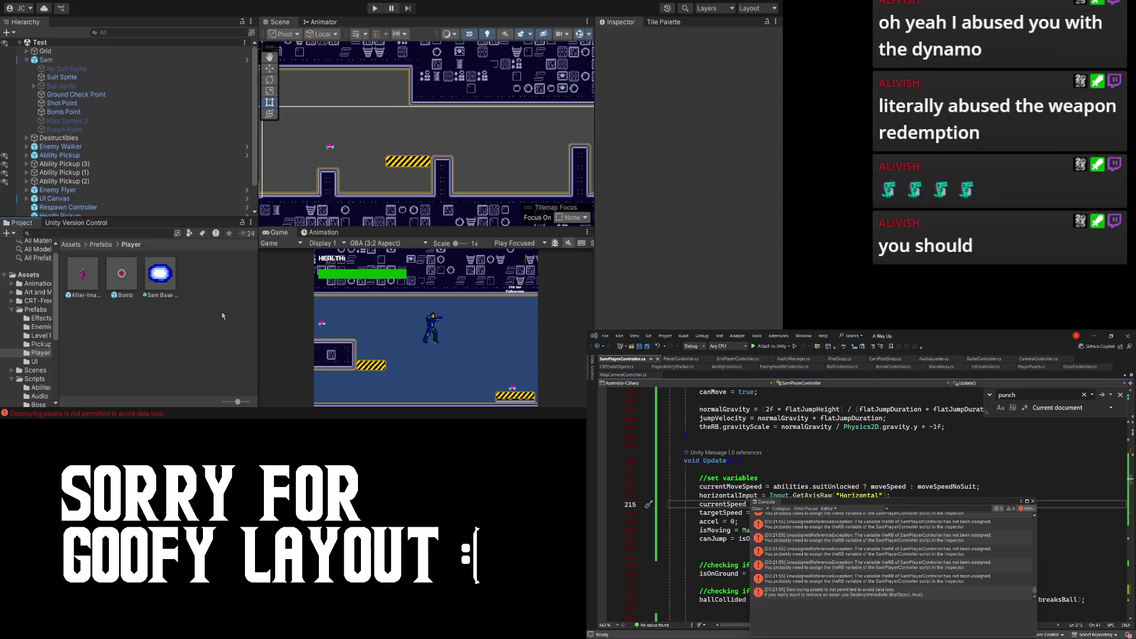
click(106, 59)
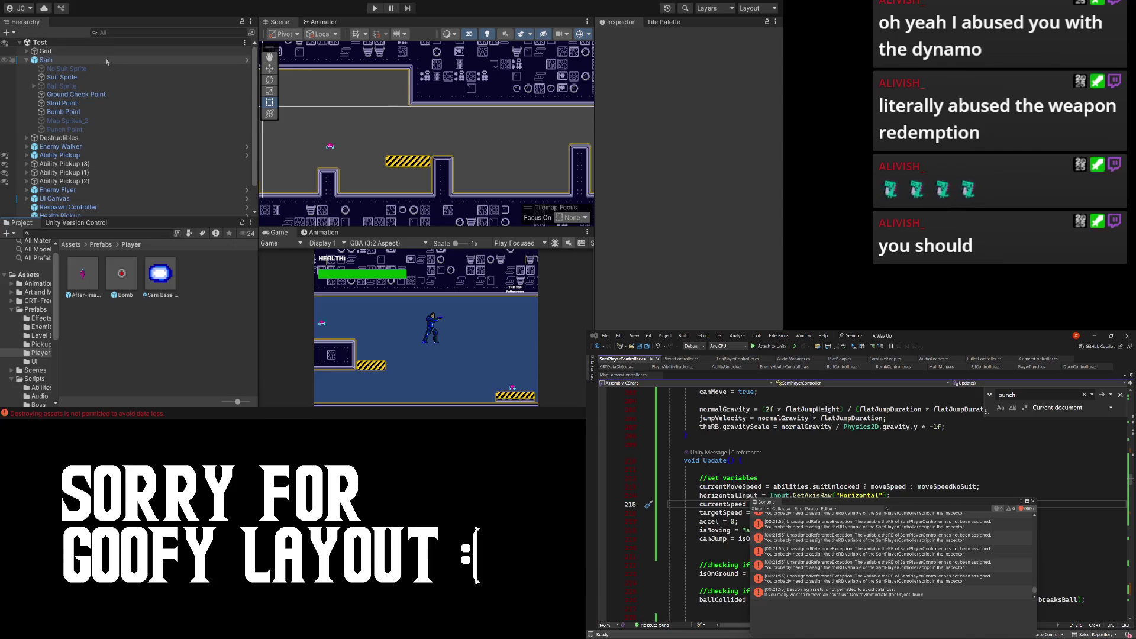
- Check Suit Sprite, then return to Sam and review its Player Controller settings
click(83, 78)
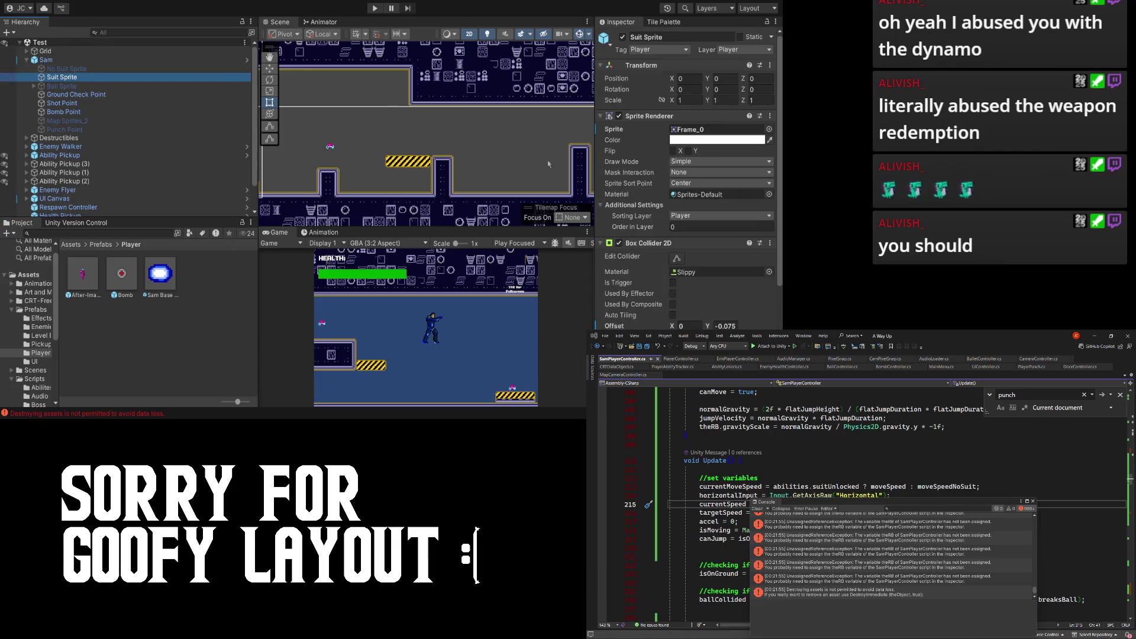
click(113, 60)
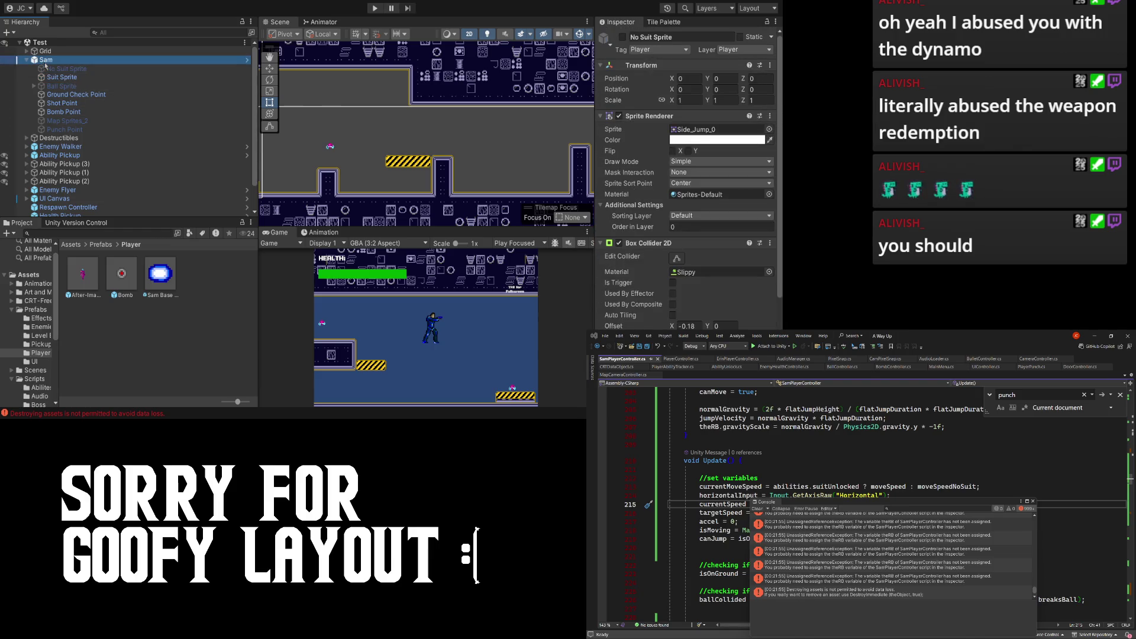
scroll(631, 162, down, 3)
scroll(631, 161, down, 15)
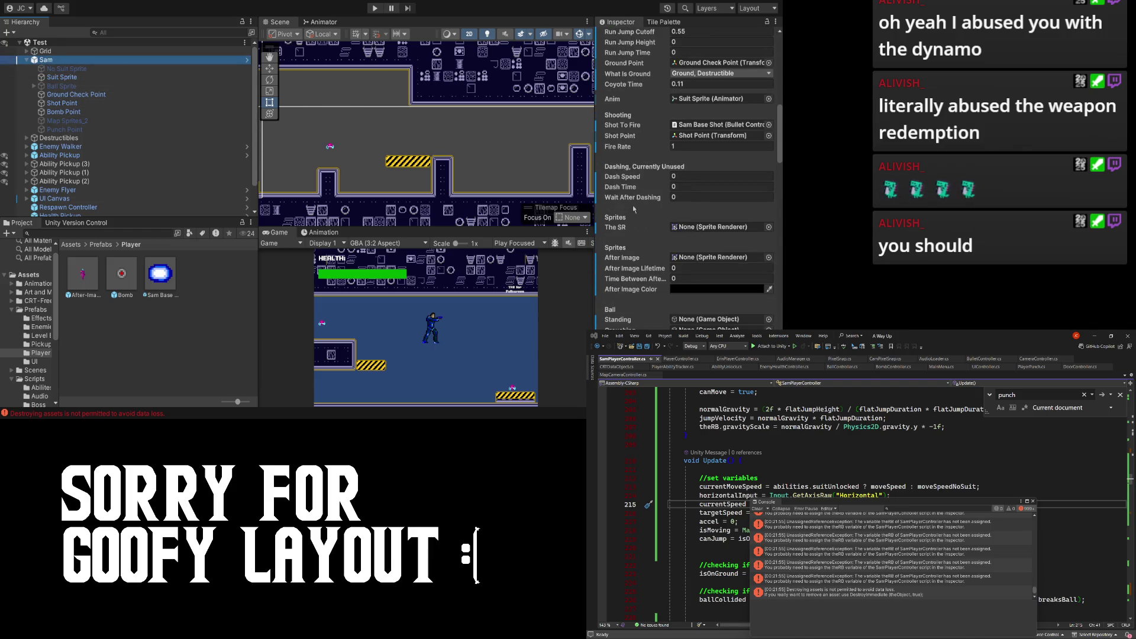
scroll(634, 209, down, 5)
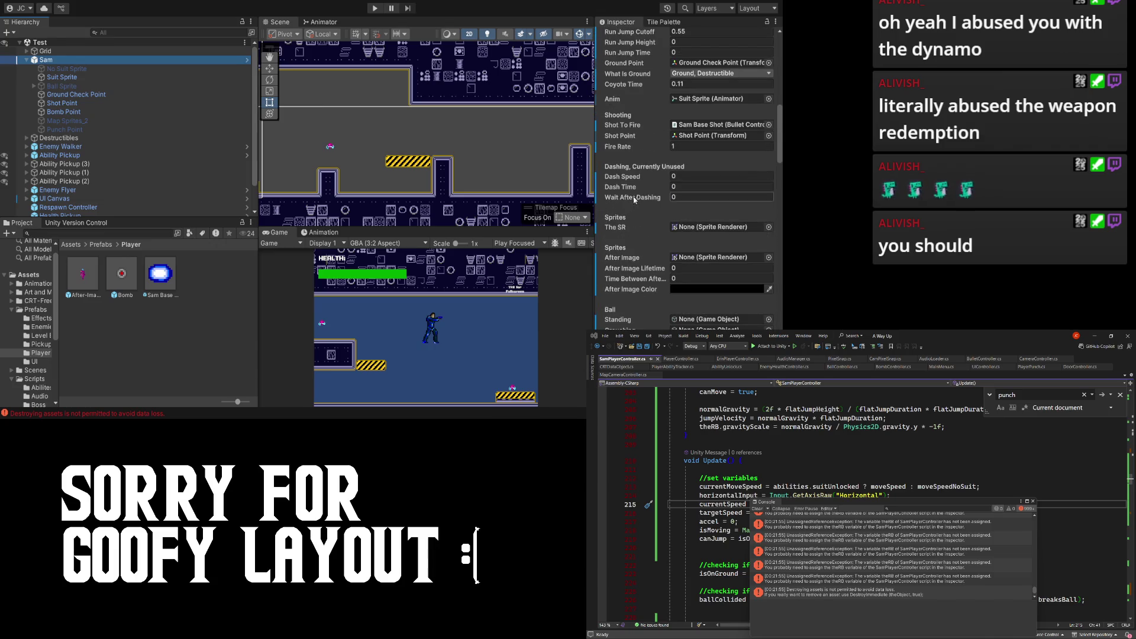
scroll(632, 193, down, 5)
scroll(630, 190, down, 2)
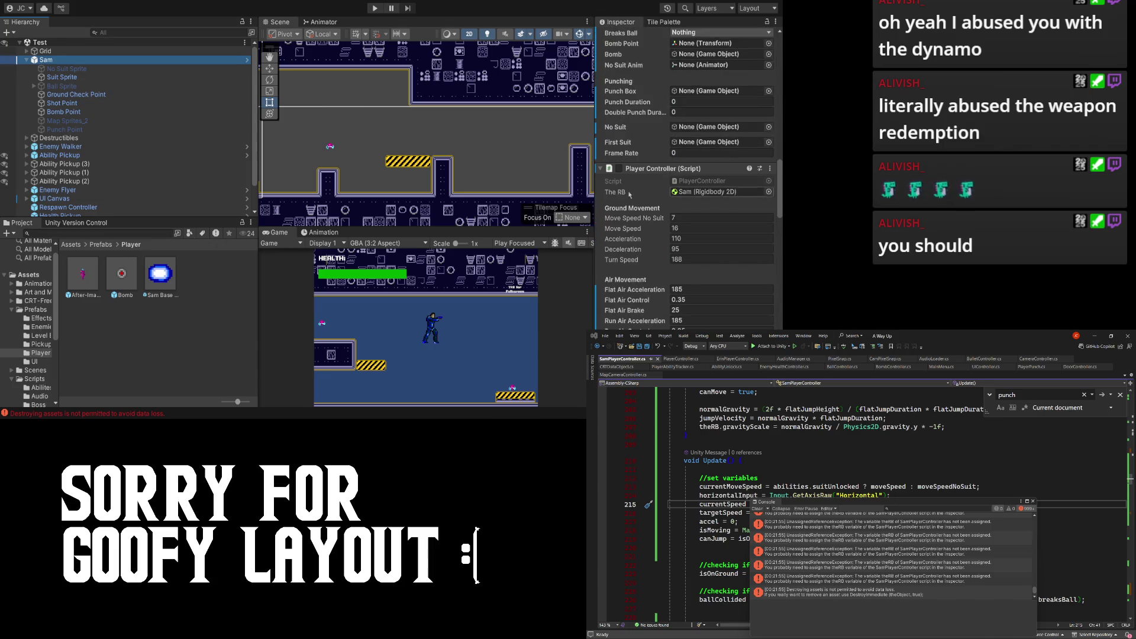
scroll(643, 207, up, 15)
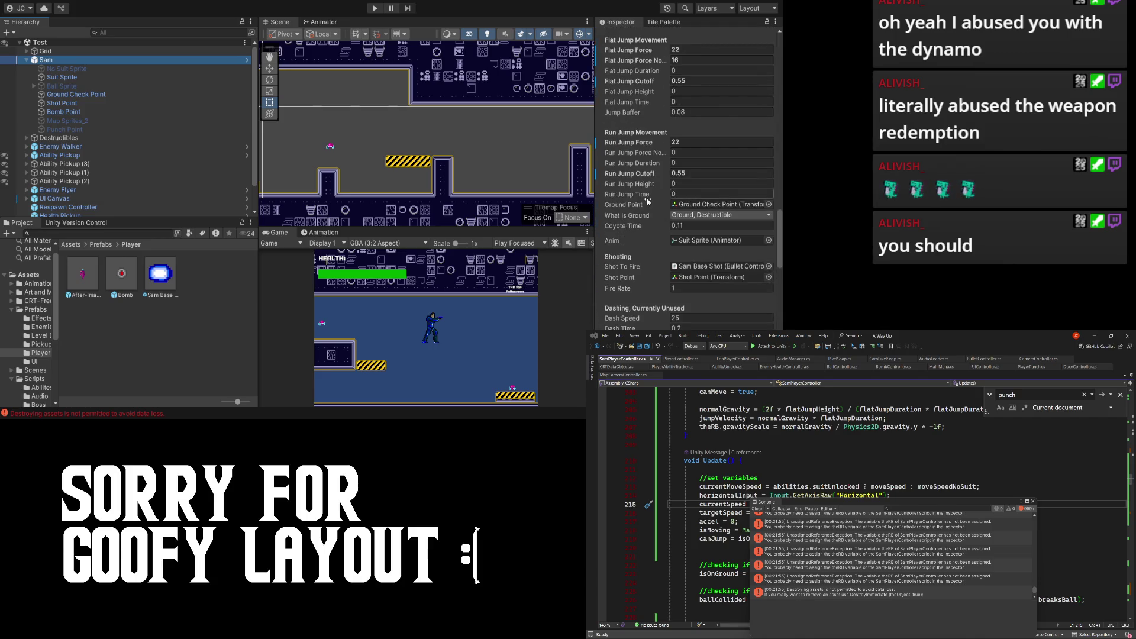
scroll(648, 205, down, 5)
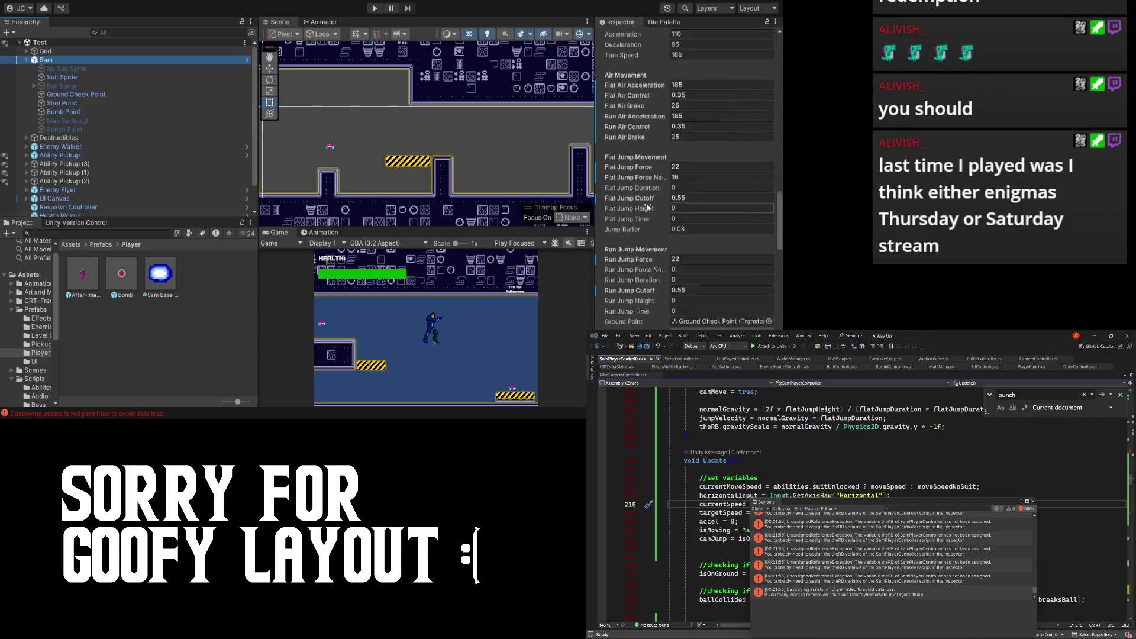
- Assign Suit Sprite to both The SR and After Image fields of the new controller
scroll(648, 207, up, 5)
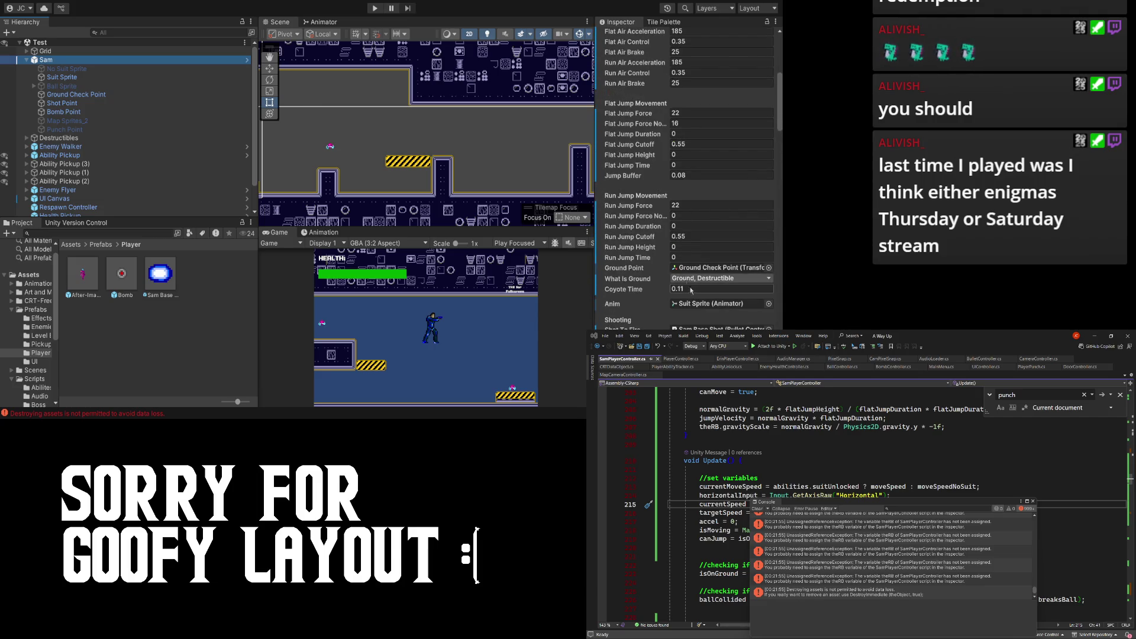
scroll(675, 251, down, 3)
scroll(676, 251, down, 1)
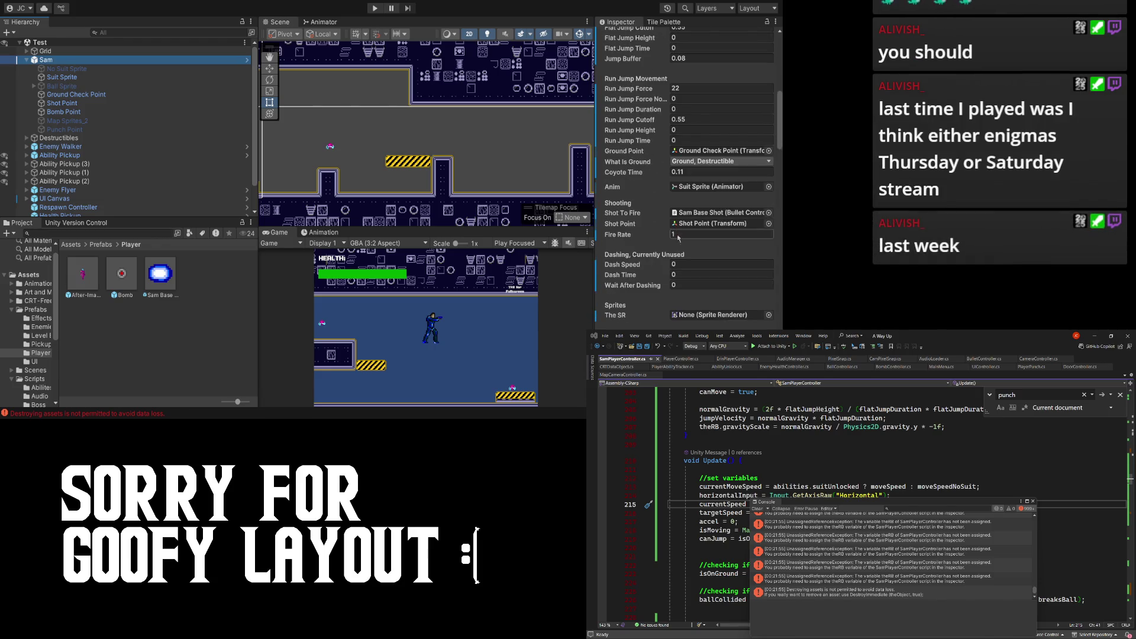
scroll(681, 248, up, 2)
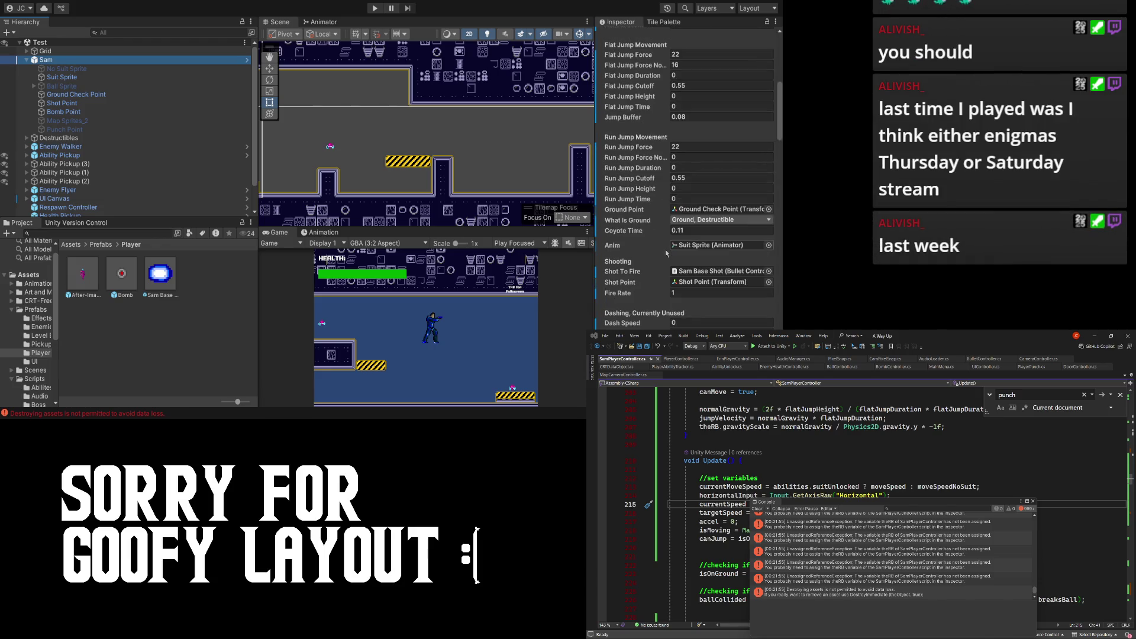
scroll(675, 270, up, 7)
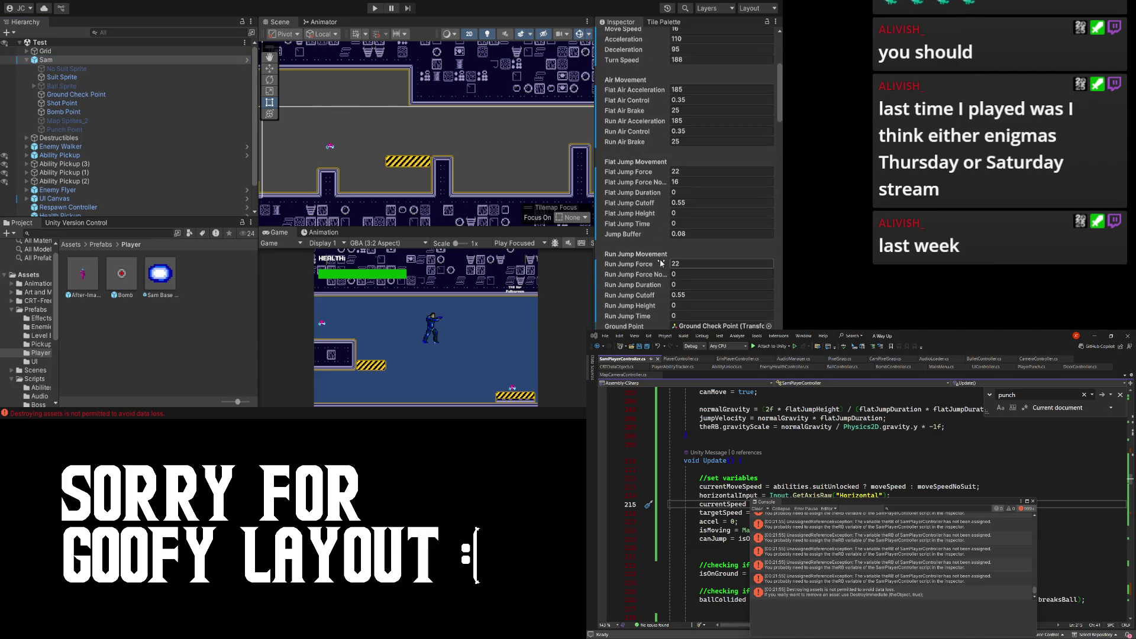
scroll(657, 256, down, 2)
scroll(640, 201, down, 3)
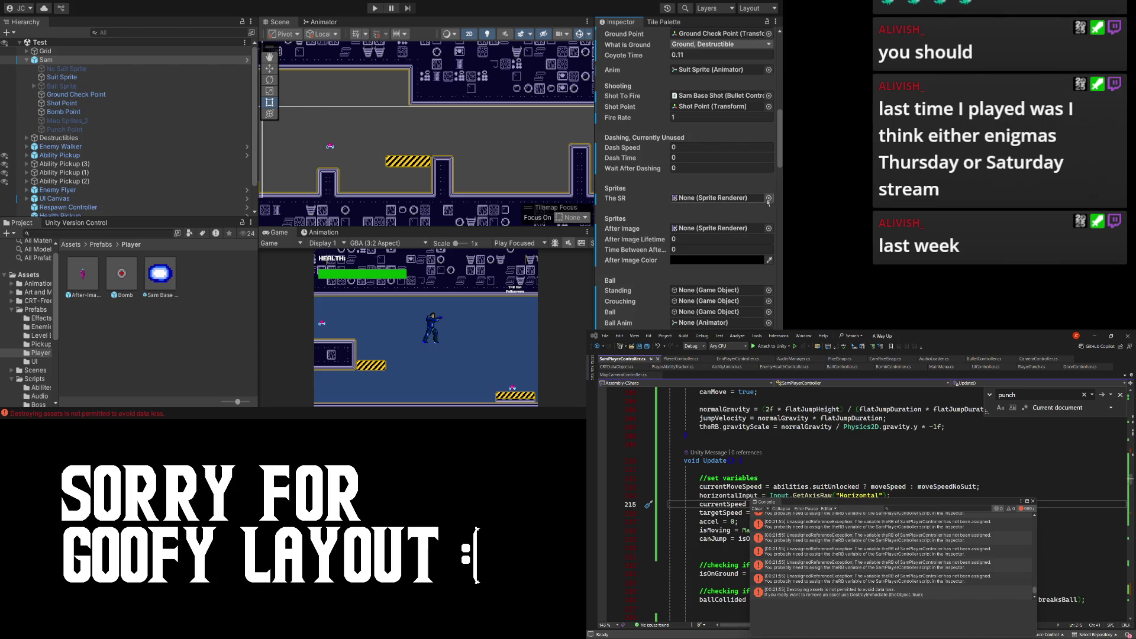
mouse_move(62, 77)
mouse_down()
mouse_move(726, 191)
mouse_move(722, 201)
mouse_up()
mouse_move(65, 77)
mouse_down()
mouse_move(590, 183)
mouse_move(699, 232)
mouse_move(690, 226)
mouse_up()
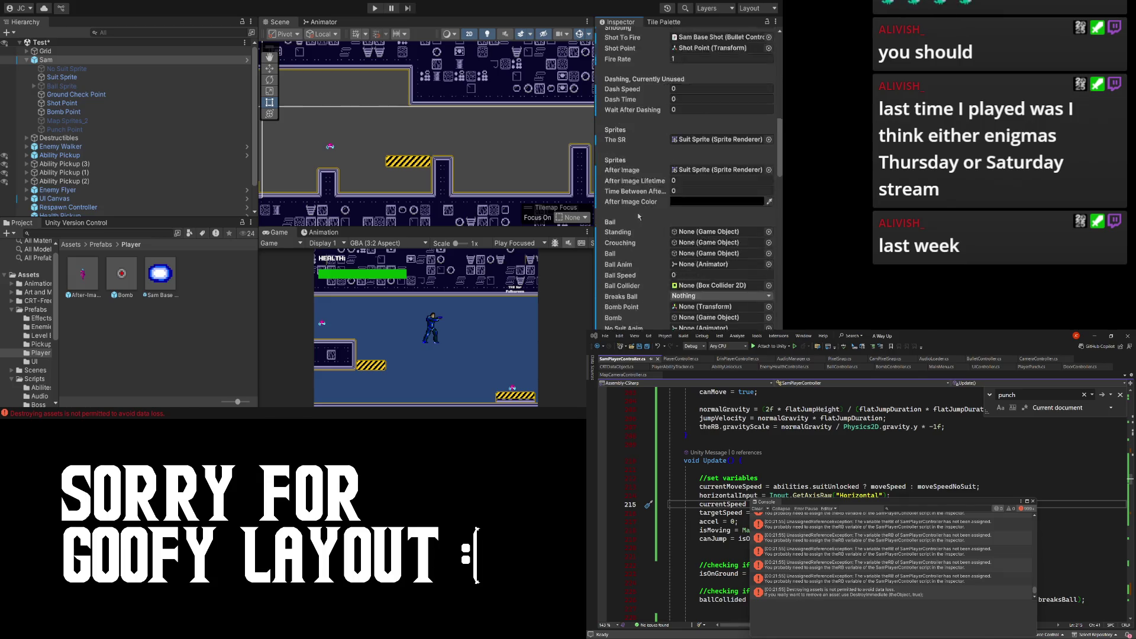
- Set After Image Lifetime to 0.25 and copy 0.03333334 into Time Between After-Images
scroll(637, 212, up, 10)
scroll(652, 176, down, 8)
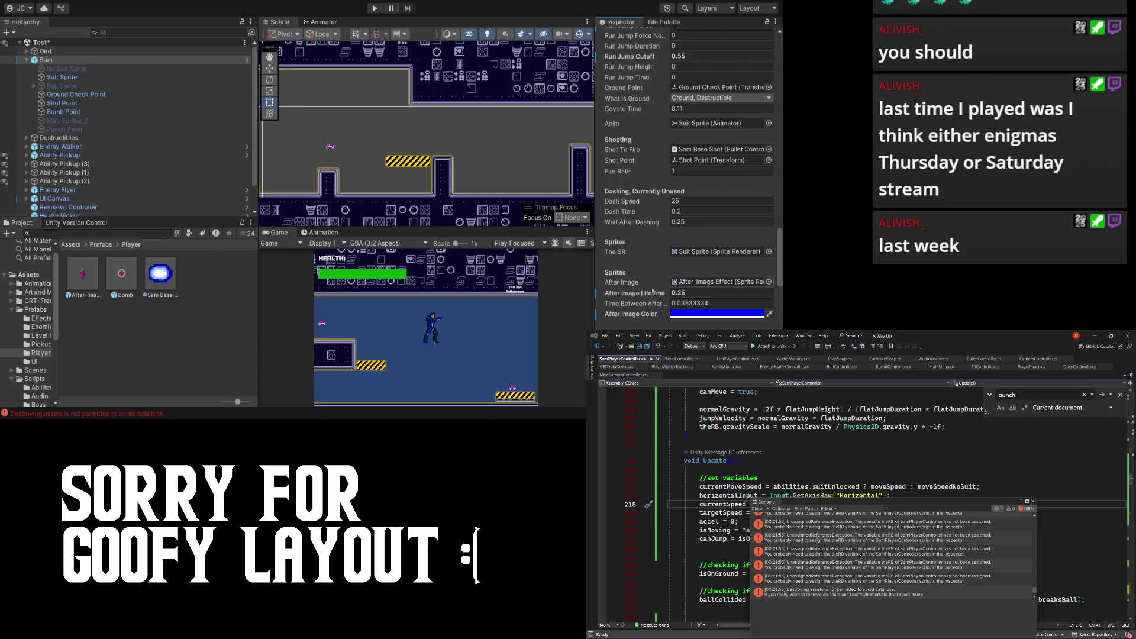
scroll(654, 300, up, 12)
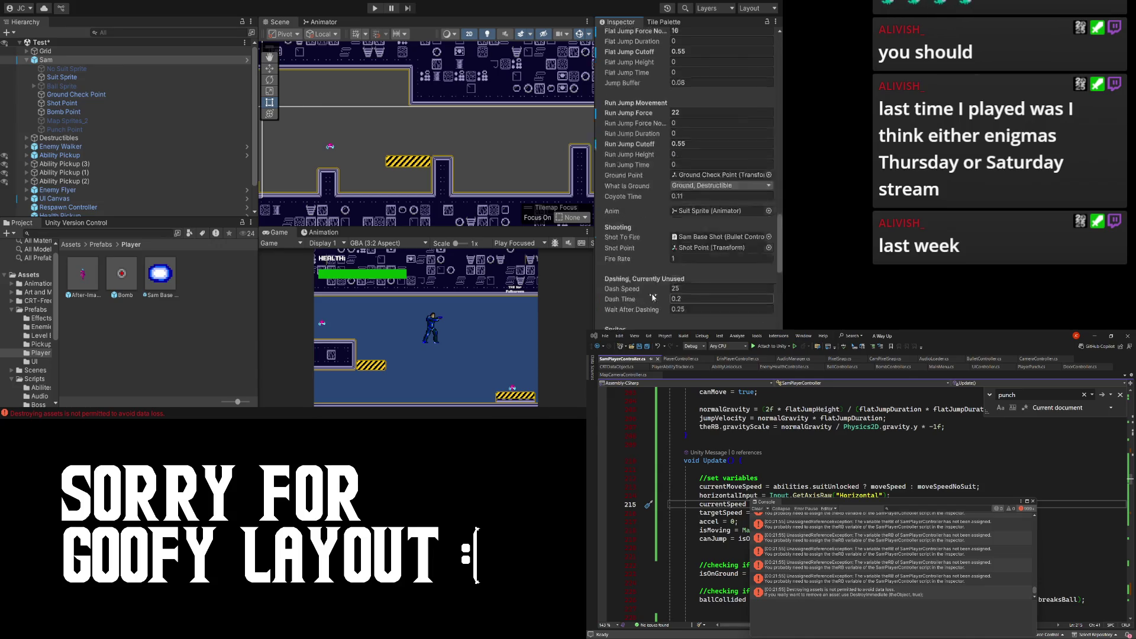
scroll(674, 272, down, 12)
click(695, 304)
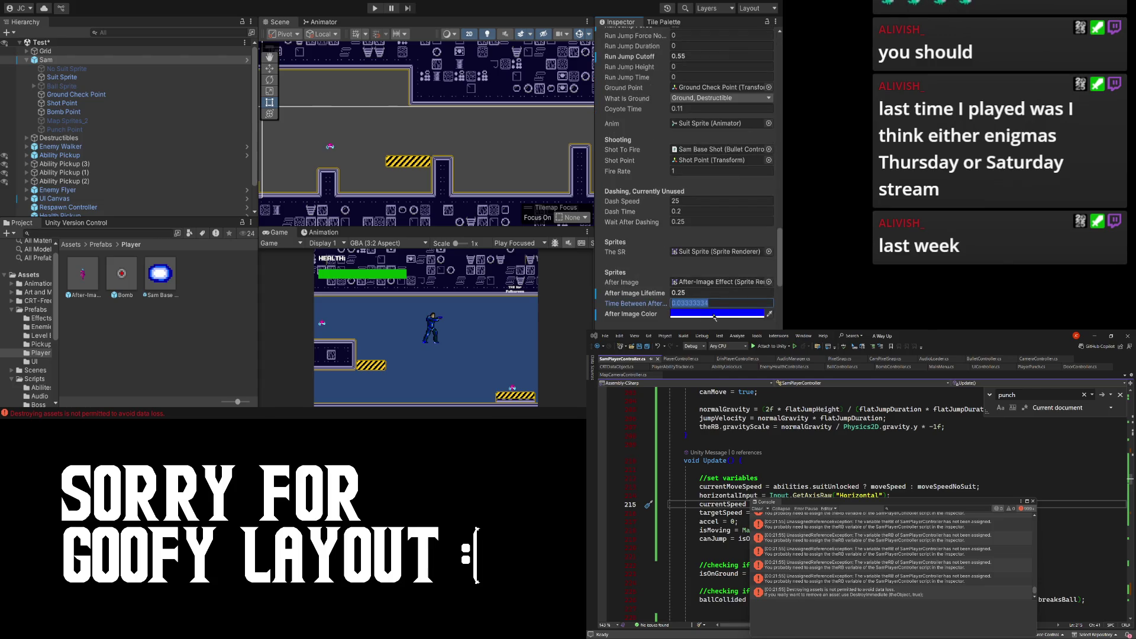
scroll(681, 272, down, 10)
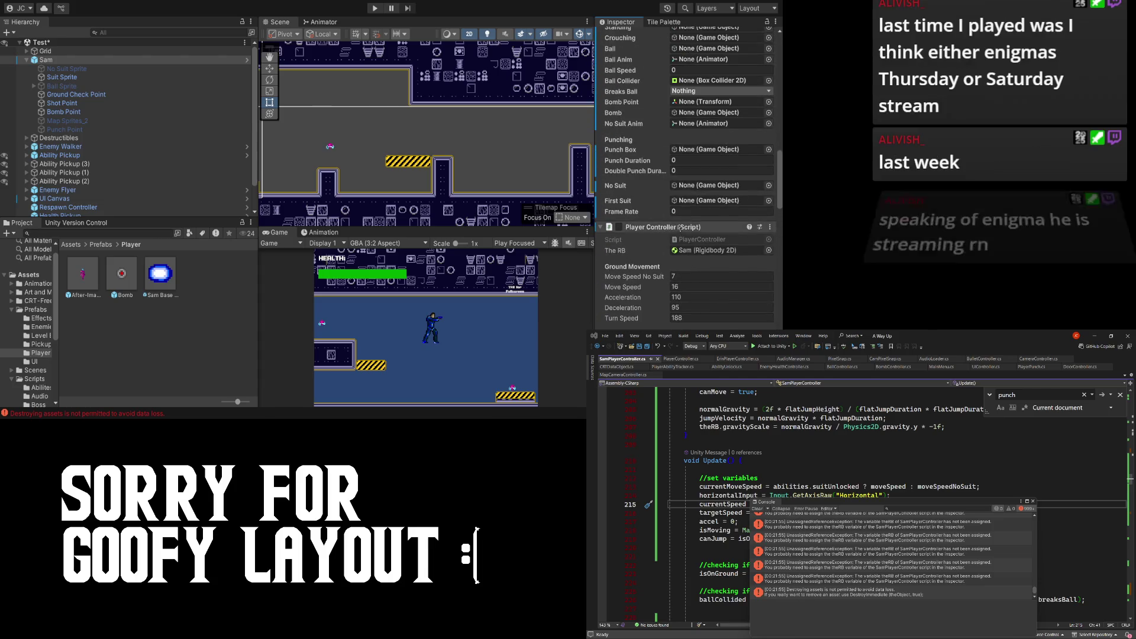
scroll(686, 178, up, 4)
click(692, 64)
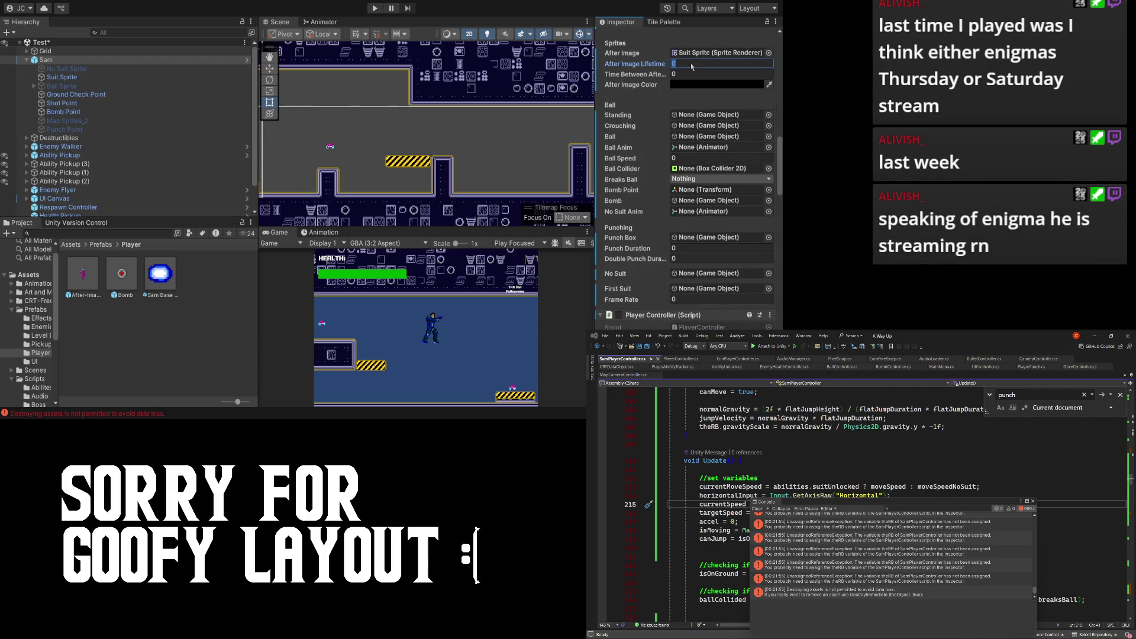
text(0.25)
click(680, 74)
text(0.03333334)
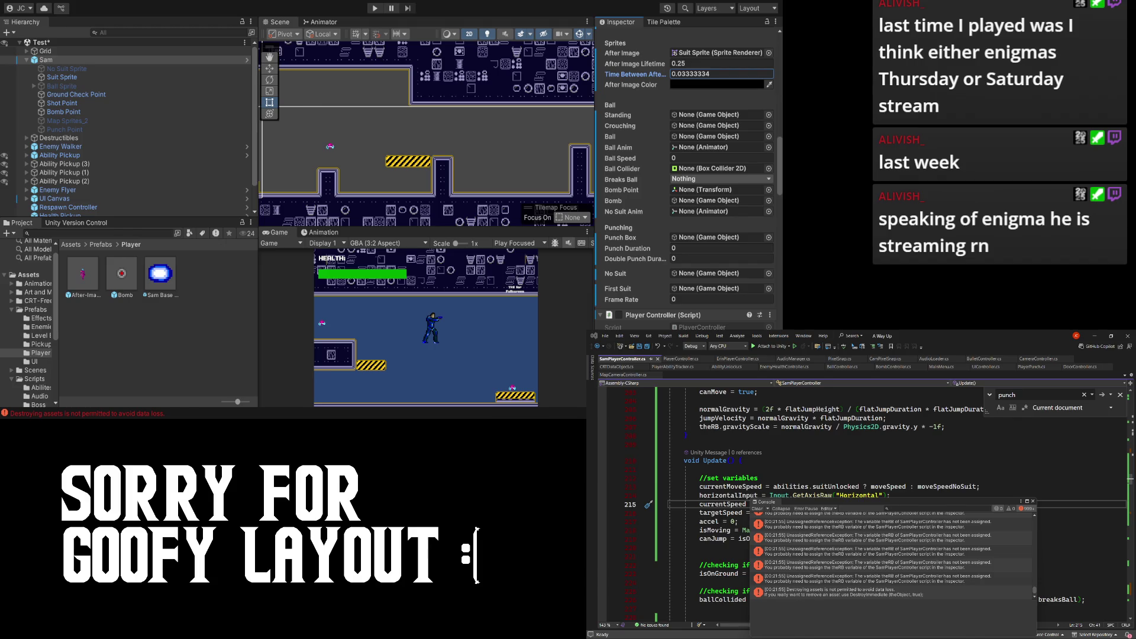
scroll(664, 86, down, 1)
- Expand Ball Sprite and assign its BallCollider child to the Ball Collider field
scroll(664, 85, up, 5)
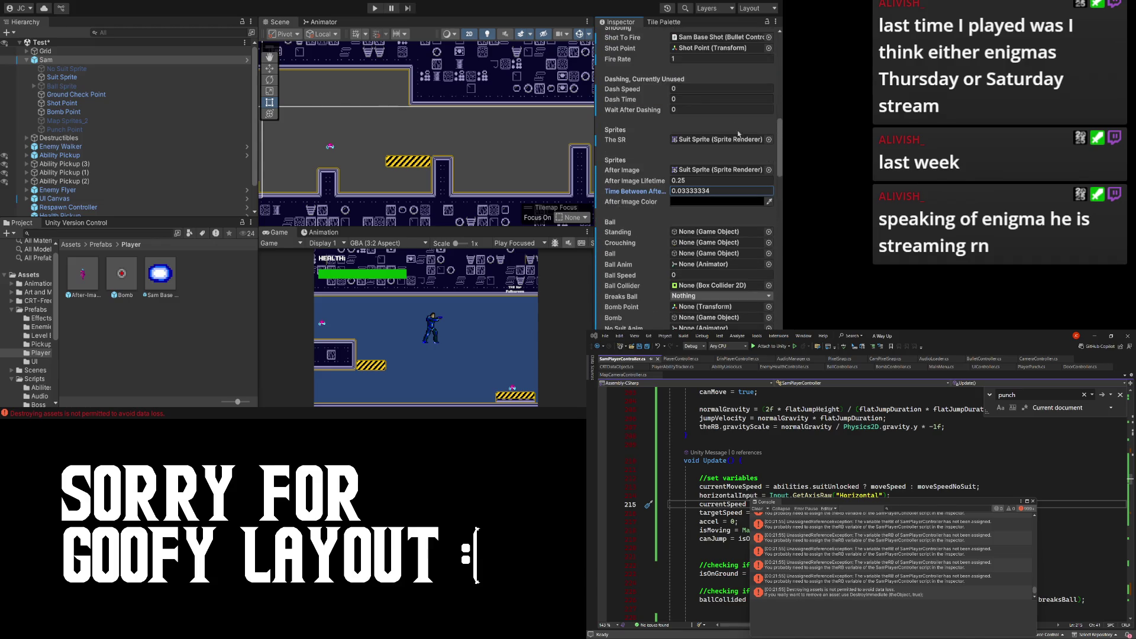
scroll(770, 202, down, 3)
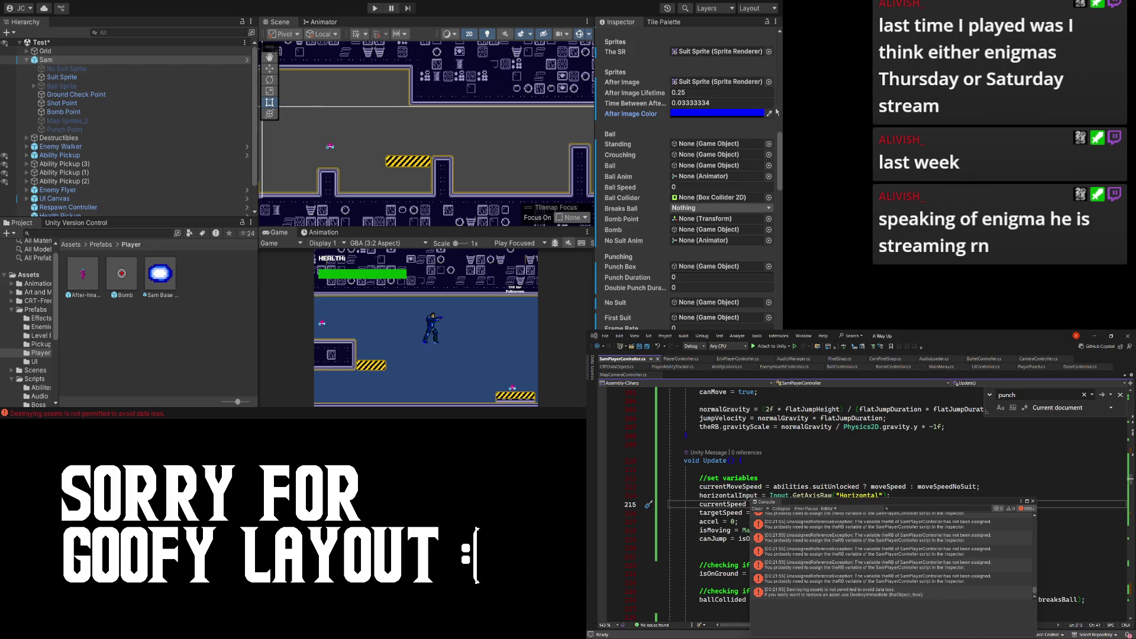
scroll(642, 109, down, 2)
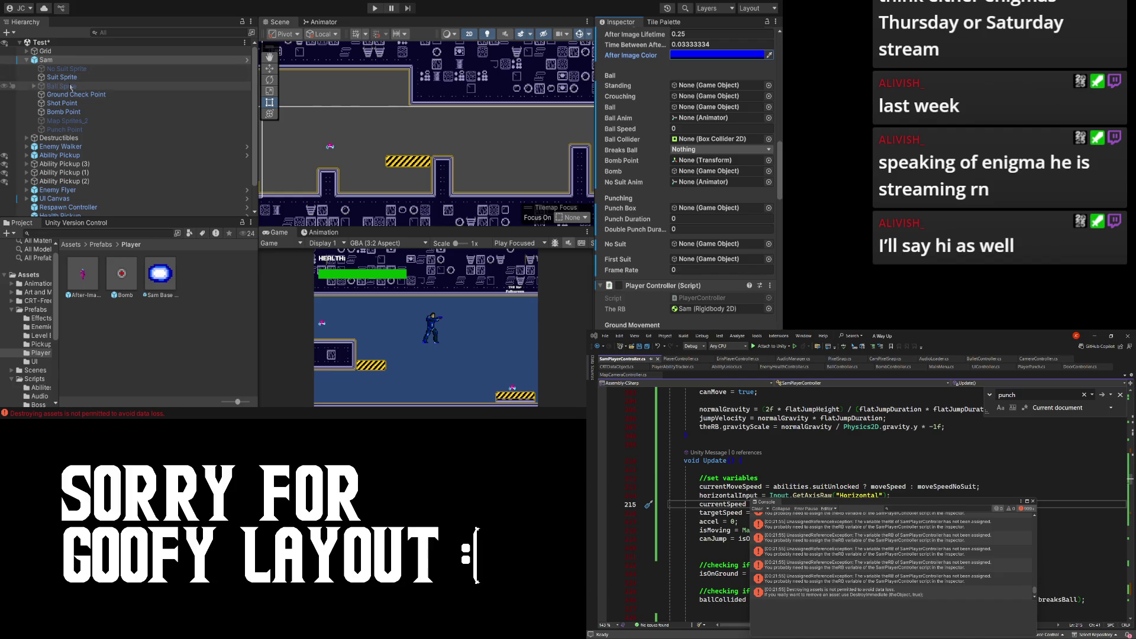
scroll(622, 142, up, 2)
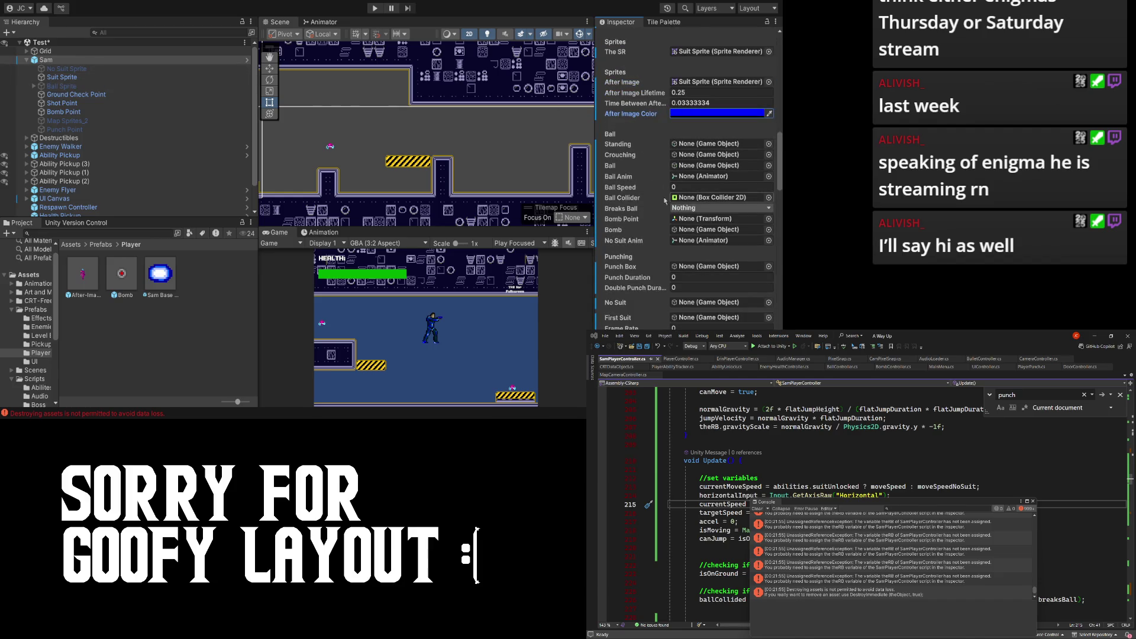
click(34, 86)
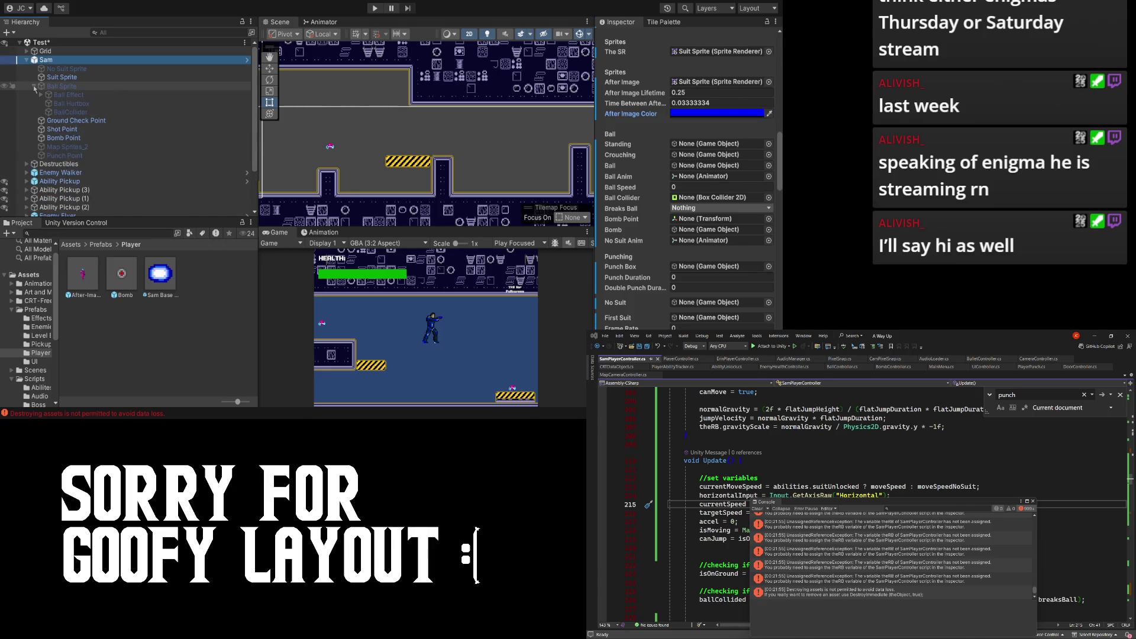
mouse_move(73, 113)
mouse_down()
mouse_move(651, 118)
mouse_move(687, 204)
mouse_up()
- Set Ball Speed to 20 and start choosing Breaks Ball layers, beginning with Boss and BossShot
click(628, 187)
scroll(640, 181, down, 2)
scroll(645, 183, down, 3)
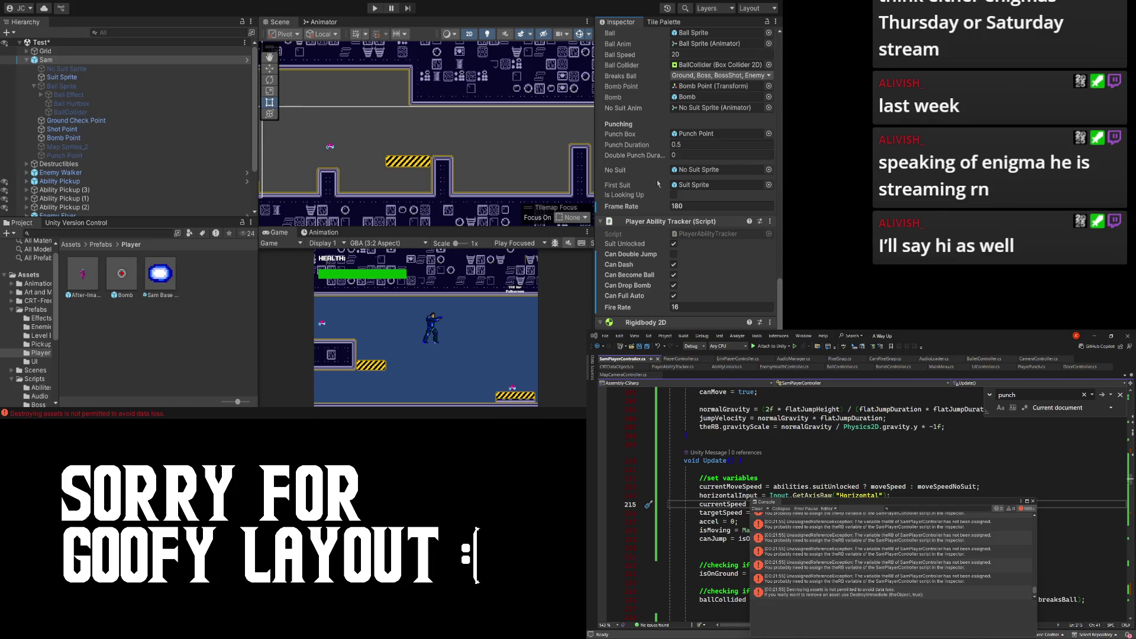
scroll(656, 177, up, 5)
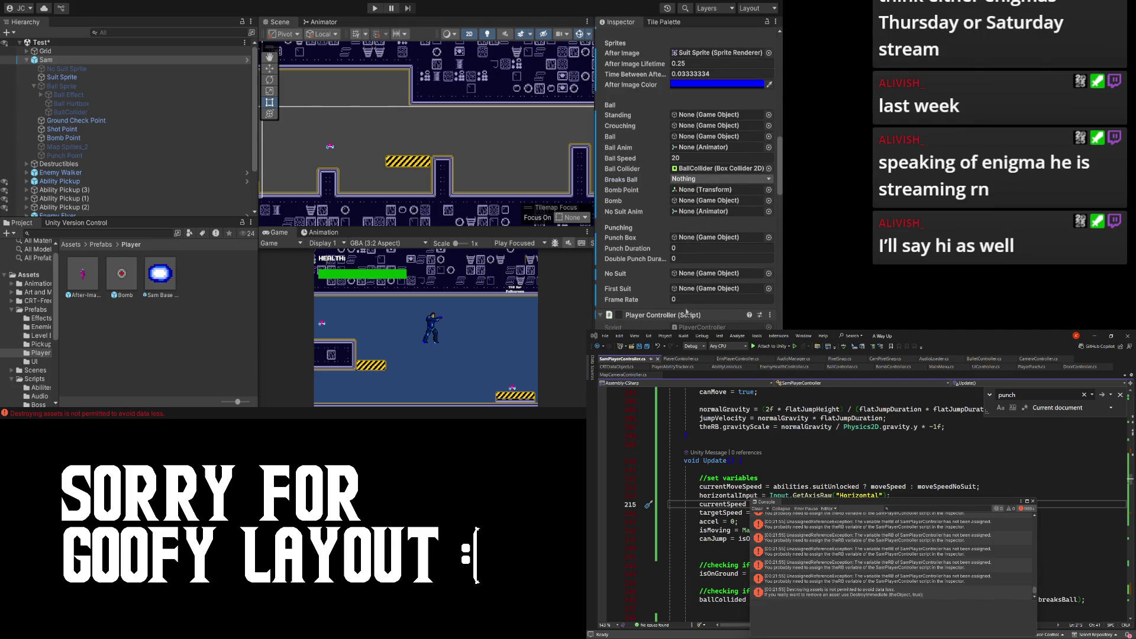
click(699, 217)
- Add Enemy and Ground to Breaks Ball, then assign Bomb Point and the Bomb prefab
click(700, 226)
click(683, 285)
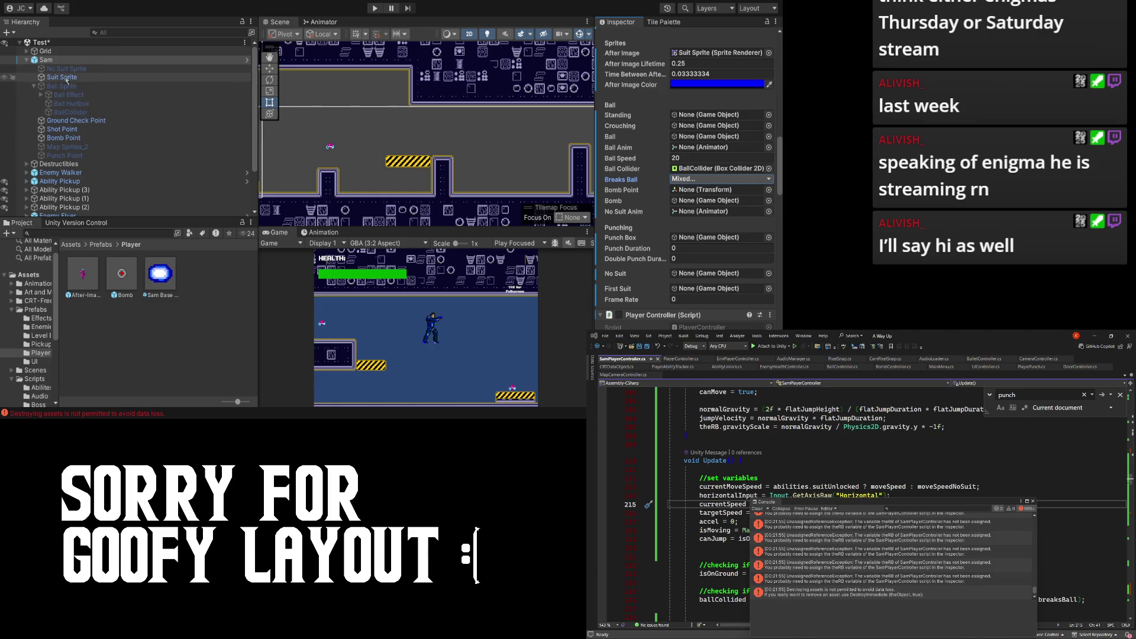
click(64, 140)
mouse_move(64, 140)
mouse_down()
mouse_move(701, 179)
mouse_move(703, 200)
mouse_move(705, 190)
mouse_up()
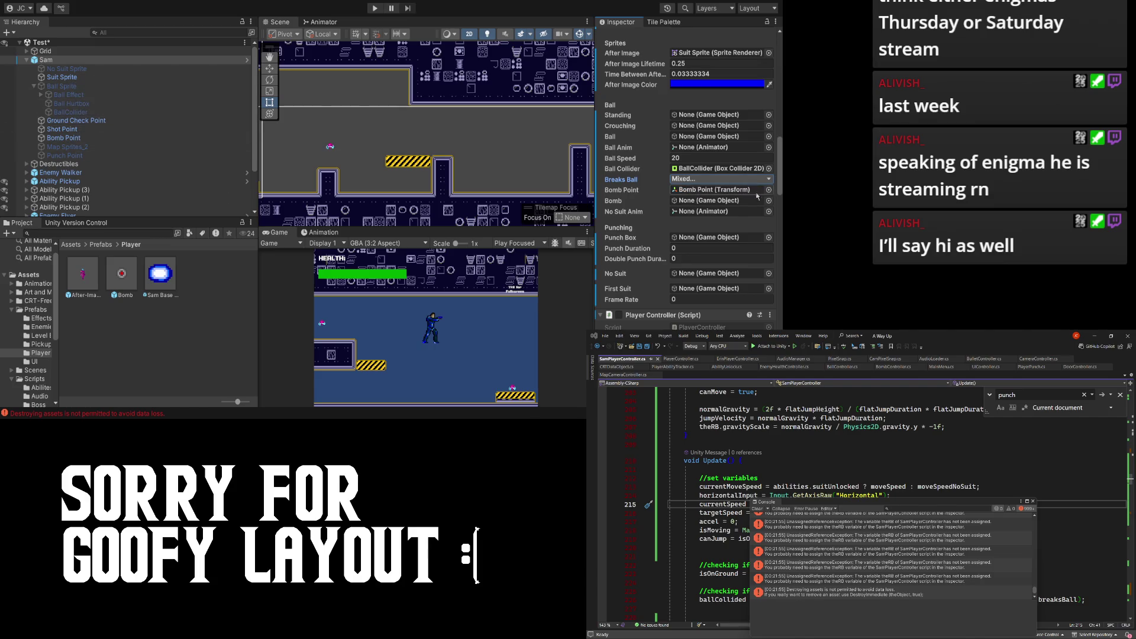
mouse_move(129, 282)
mouse_down()
mouse_move(705, 180)
mouse_move(704, 202)
mouse_up()
- Assign No Suit Sprite to No Suit Anim, Punch Point to Punch Box, Ball Sprite, and Suit Sprite to Standing
mouse_move(46, 60)
mouse_down()
mouse_move(705, 177)
mouse_move(680, 218)
mouse_up()
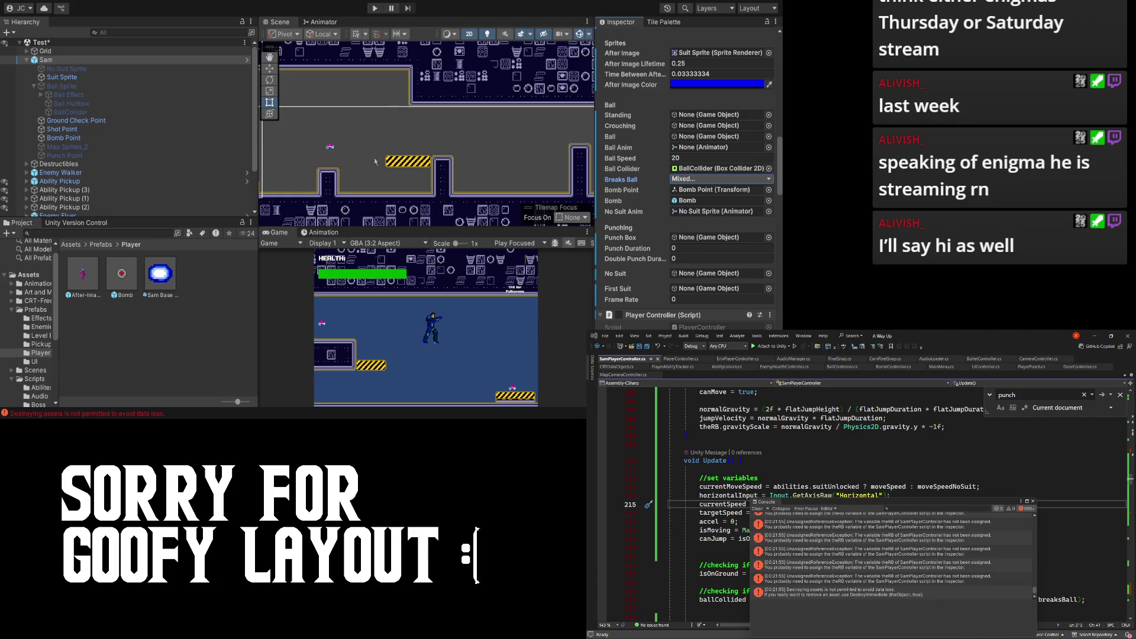
mouse_move(47, 77)
mouse_down()
mouse_move(47, 161)
mouse_move(663, 215)
mouse_move(686, 239)
mouse_up()
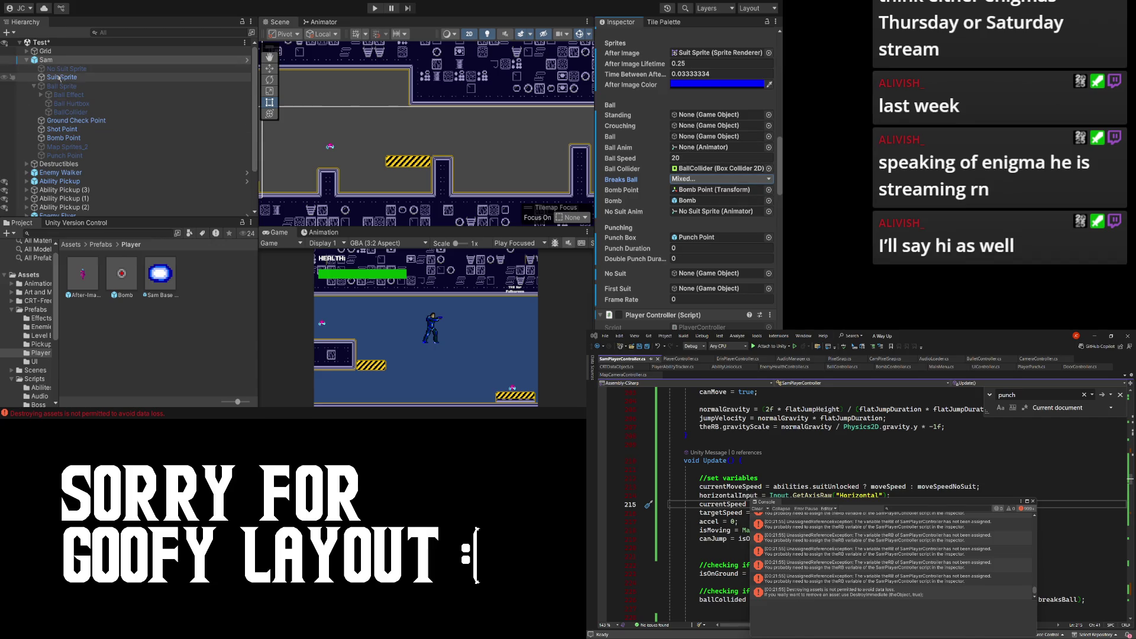
mouse_move(62, 87)
mouse_down()
mouse_move(681, 172)
mouse_move(680, 142)
mouse_up()
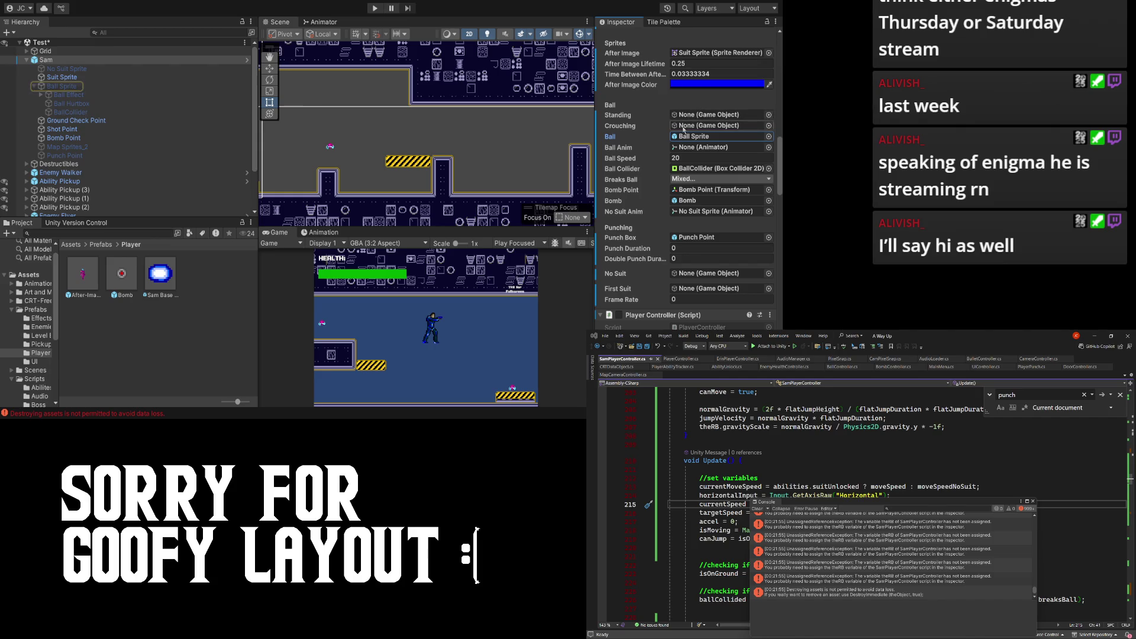
mouse_move(61, 77)
mouse_down()
mouse_move(704, 137)
mouse_move(680, 115)
mouse_up()
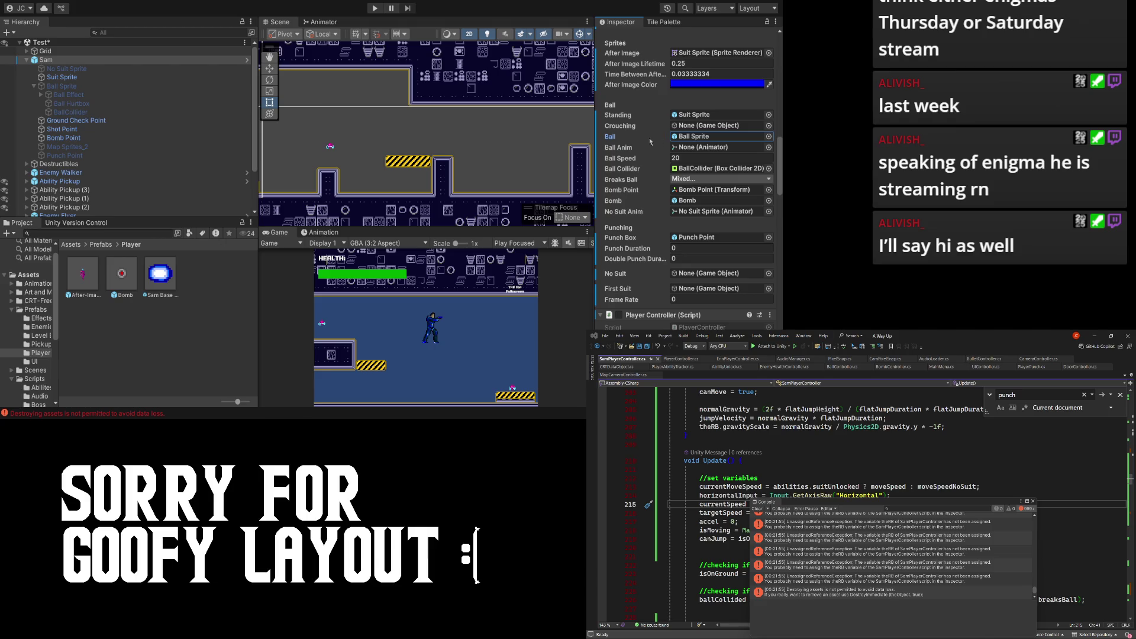
scroll(648, 165, down, 3)
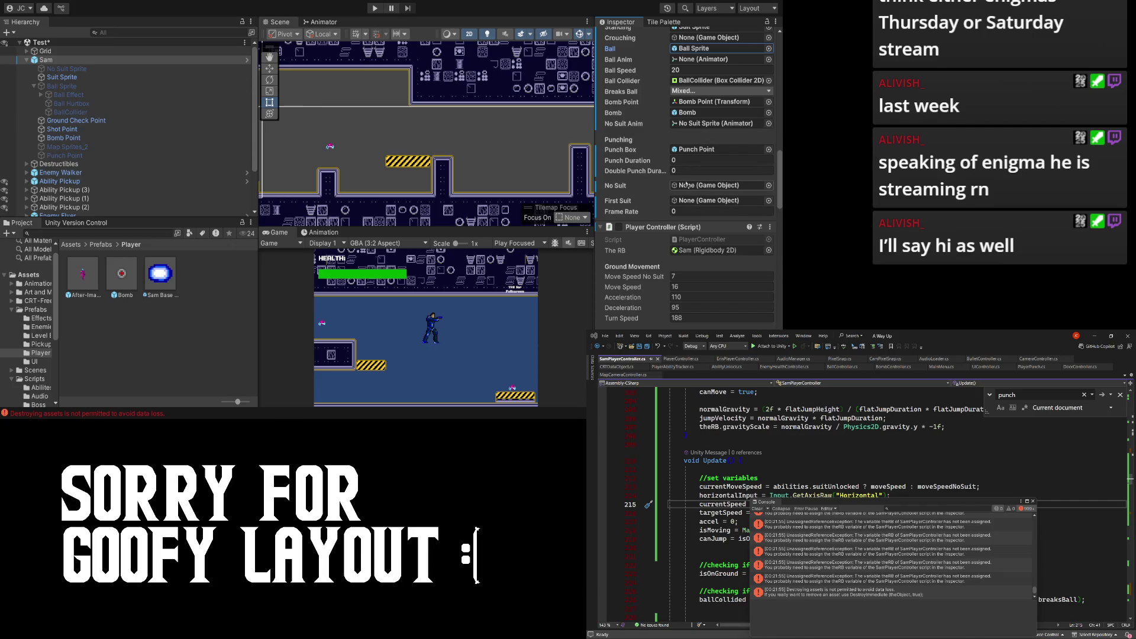
- Set Frame Rate to 180, with Suit Sprite as First Suit and No Suit Sprite as No Suit
scroll(709, 190, up, 2)
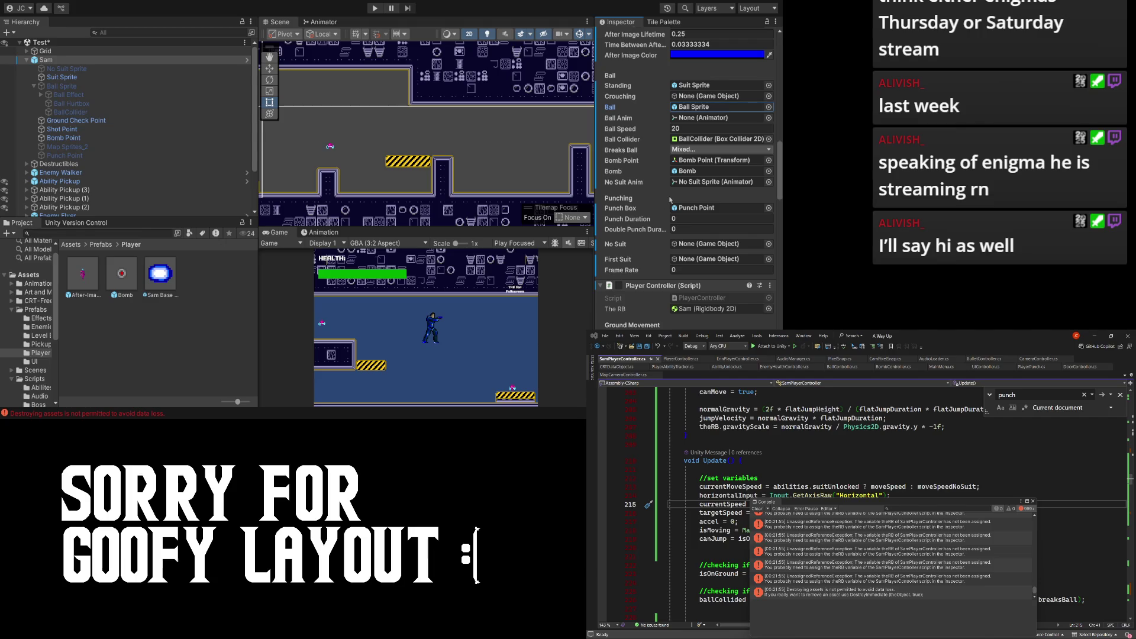
scroll(644, 268, down, 3)
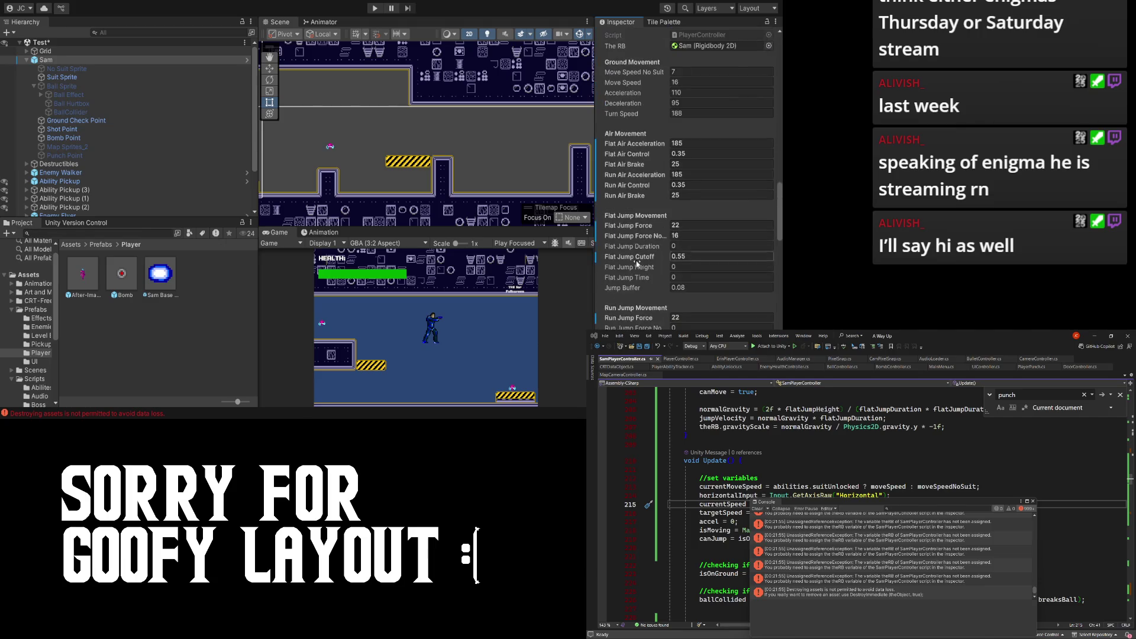
scroll(657, 229, up, 4)
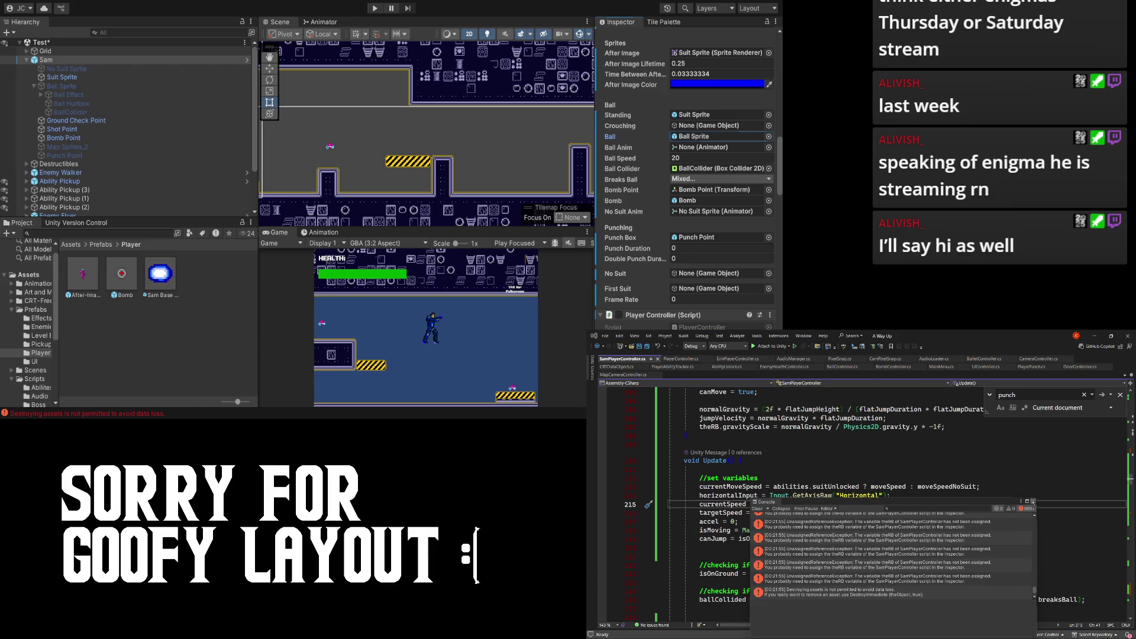
click(721, 300)
text(180)
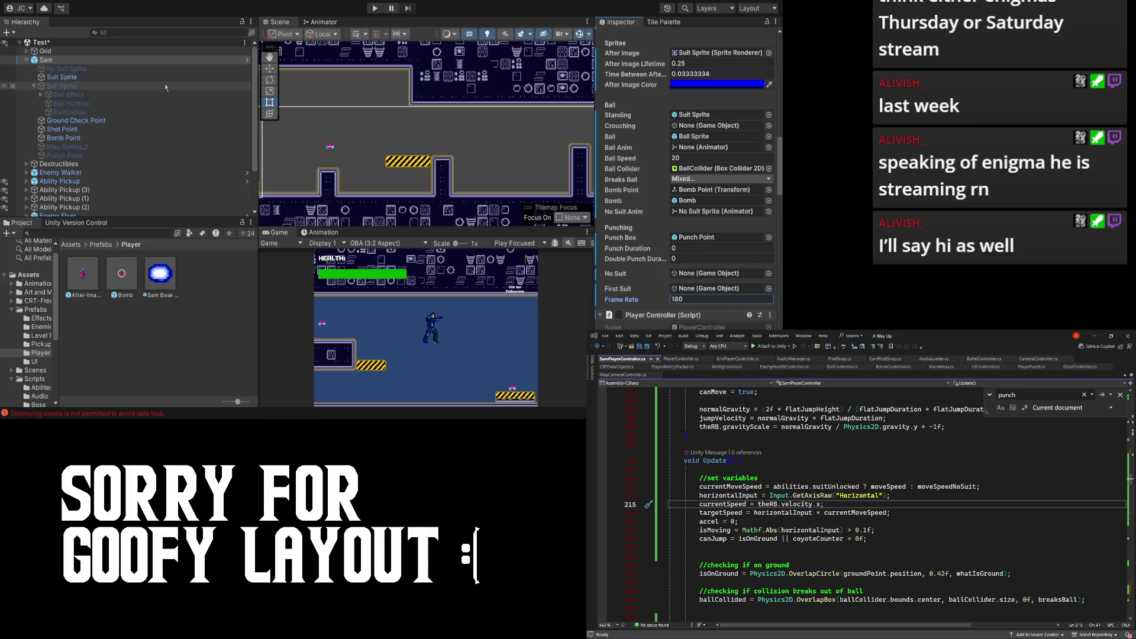
mouse_move(101, 77)
mouse_down()
mouse_move(710, 274)
mouse_move(728, 298)
mouse_up()
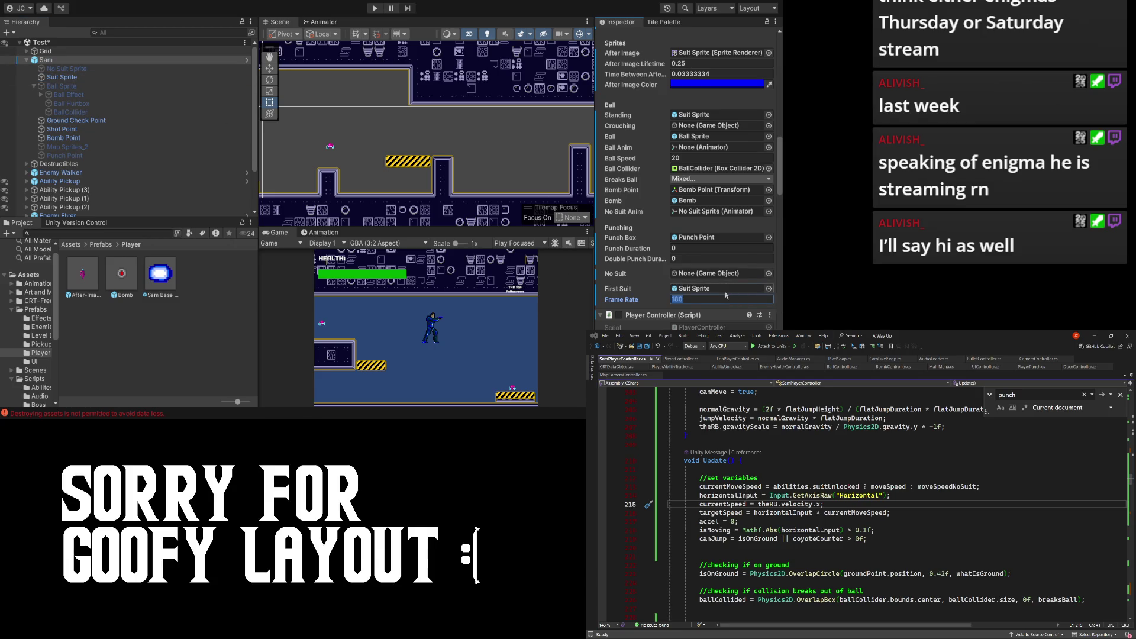
mouse_move(62, 69)
mouse_down()
mouse_move(739, 278)
mouse_move(719, 273)
mouse_up()
- Enter 0.5 as the new controller's Punch Duration
click(692, 250)
scroll(651, 252, down, 2)
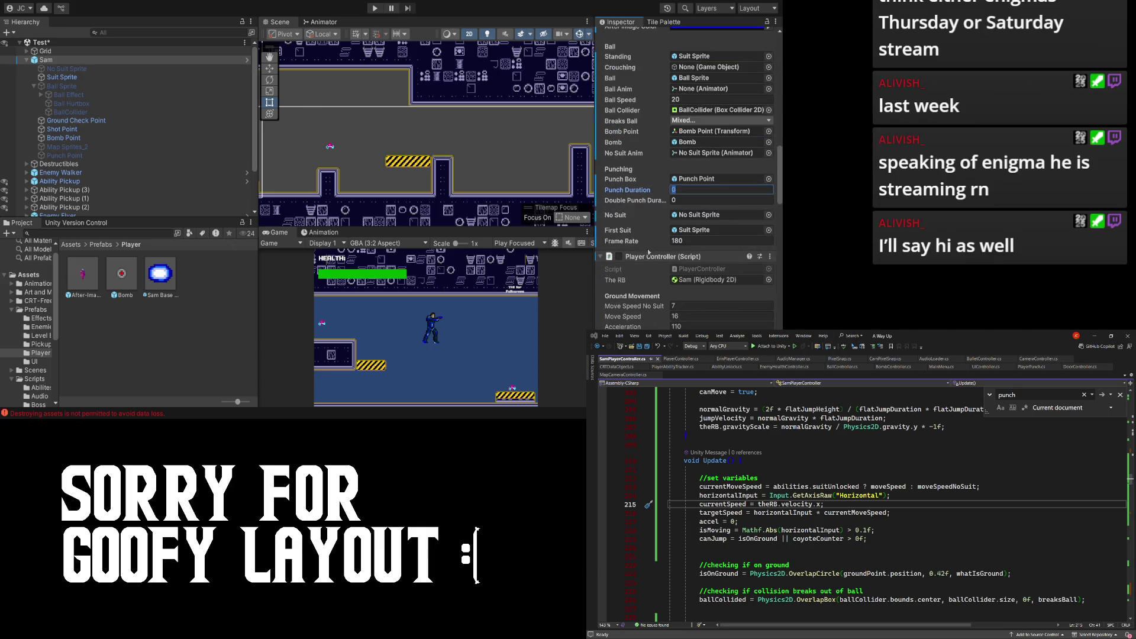
scroll(651, 255, up, 2)
text(0.5)
click(670, 272)
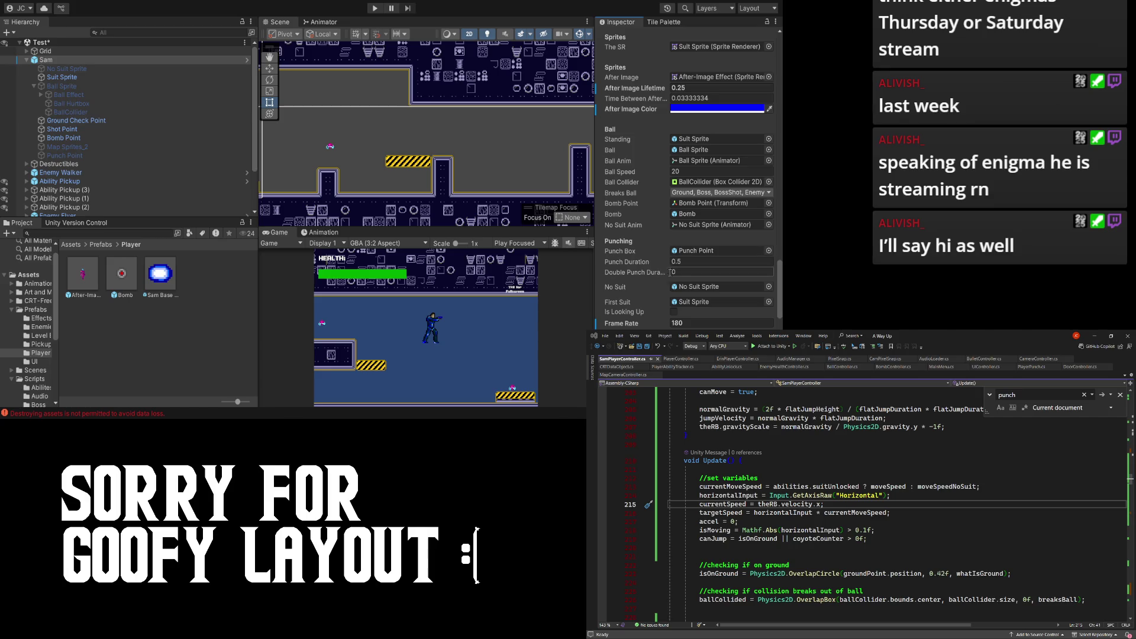
click(681, 262)
scroll(660, 253, down, 5)
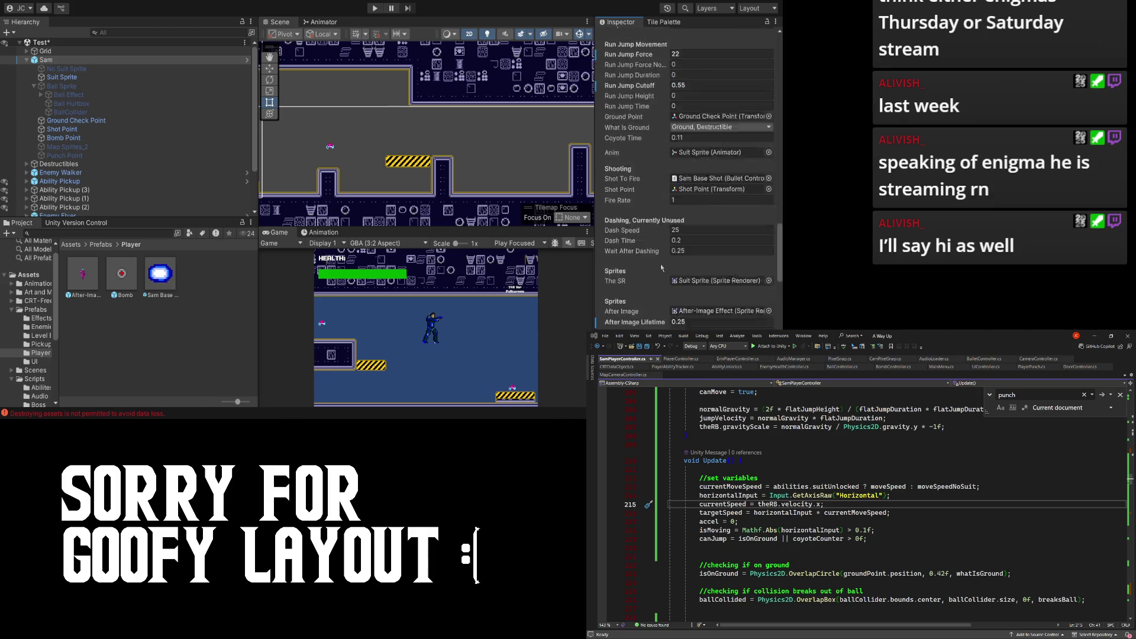
scroll(659, 253, up, 5)
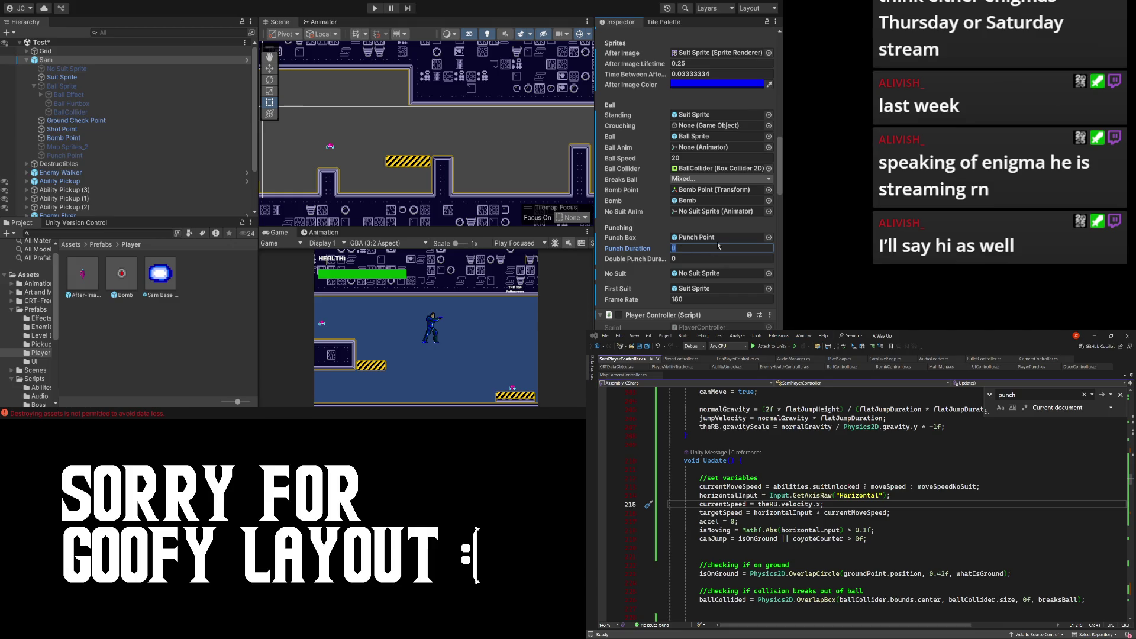
text(0.5)
key(Return)
- Play-test the game twice, exit Play mode, and save the controller script in Visual Studio
click(374, 8)
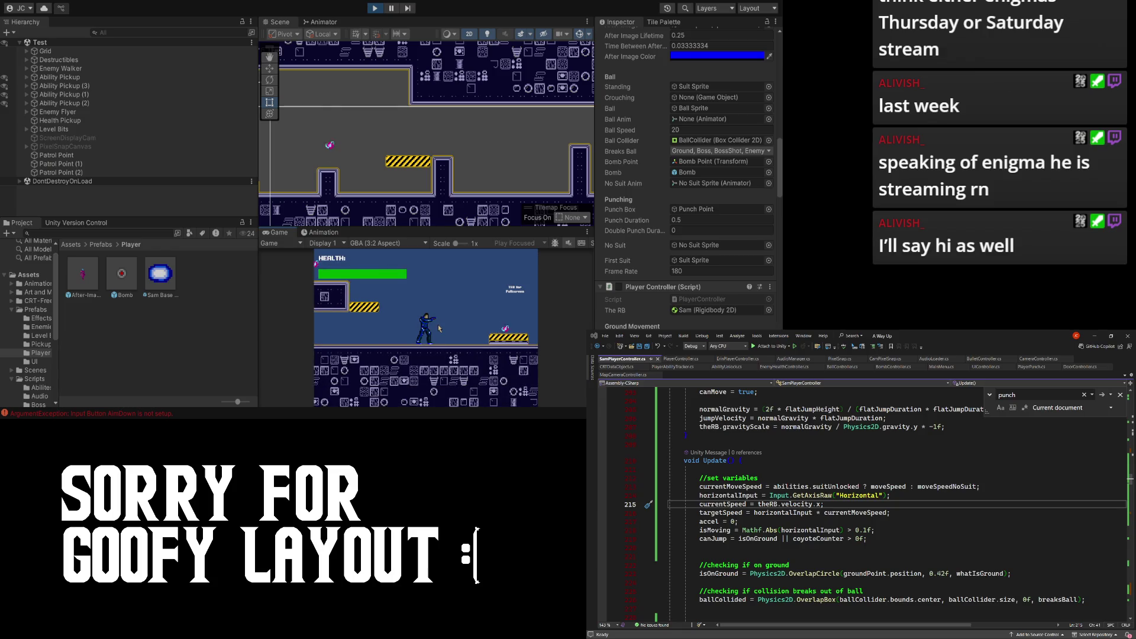
click(374, 10)
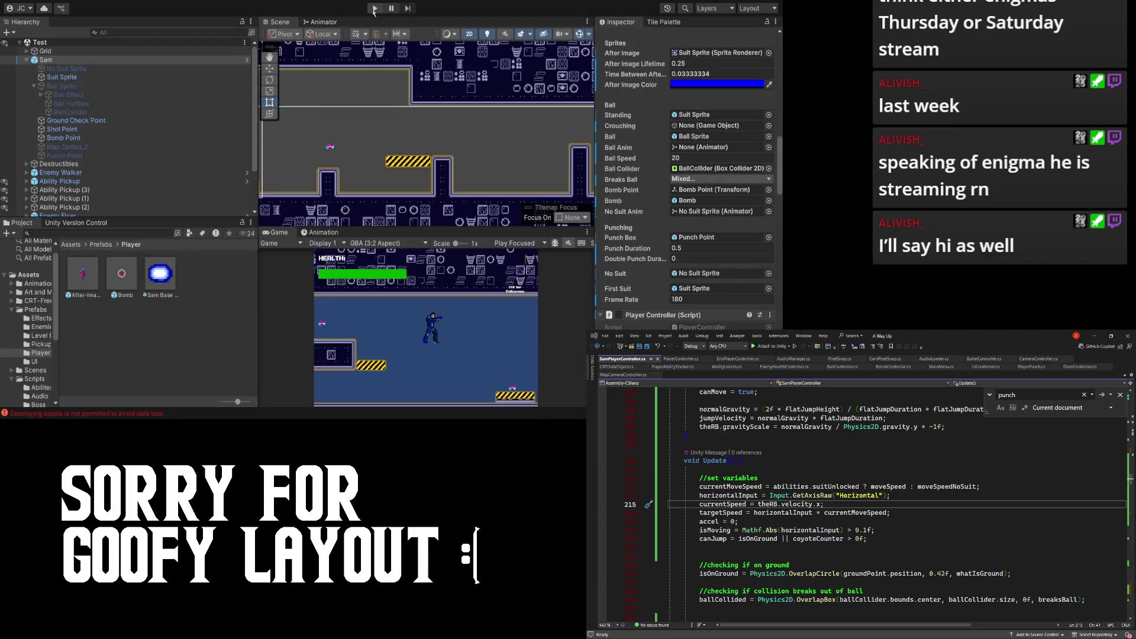
click(374, 9)
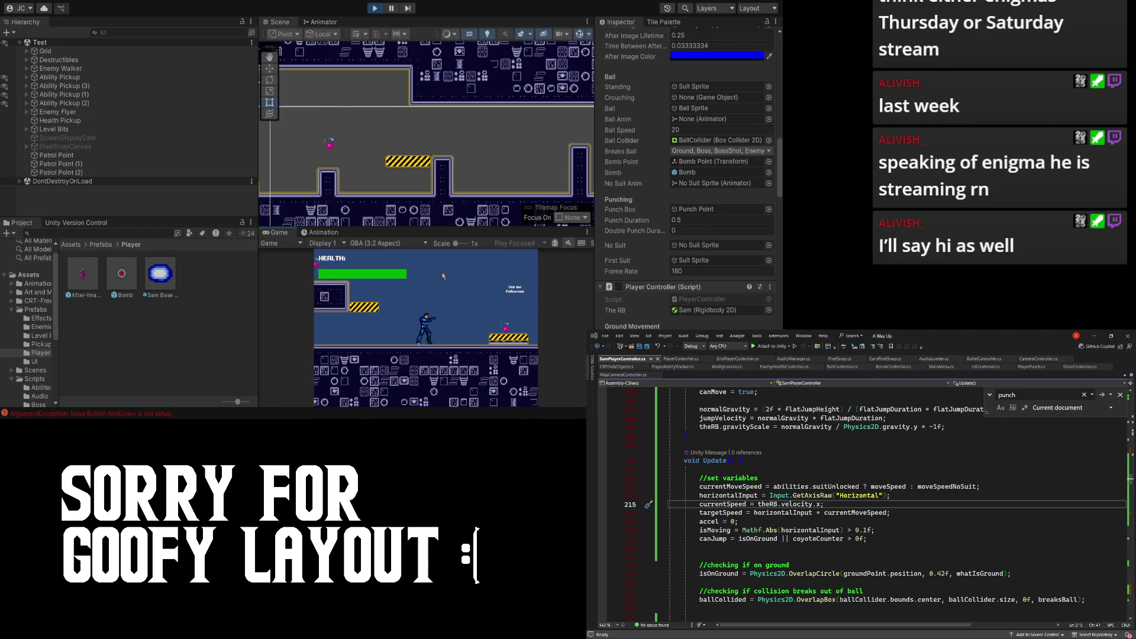
key(ctrl+p)
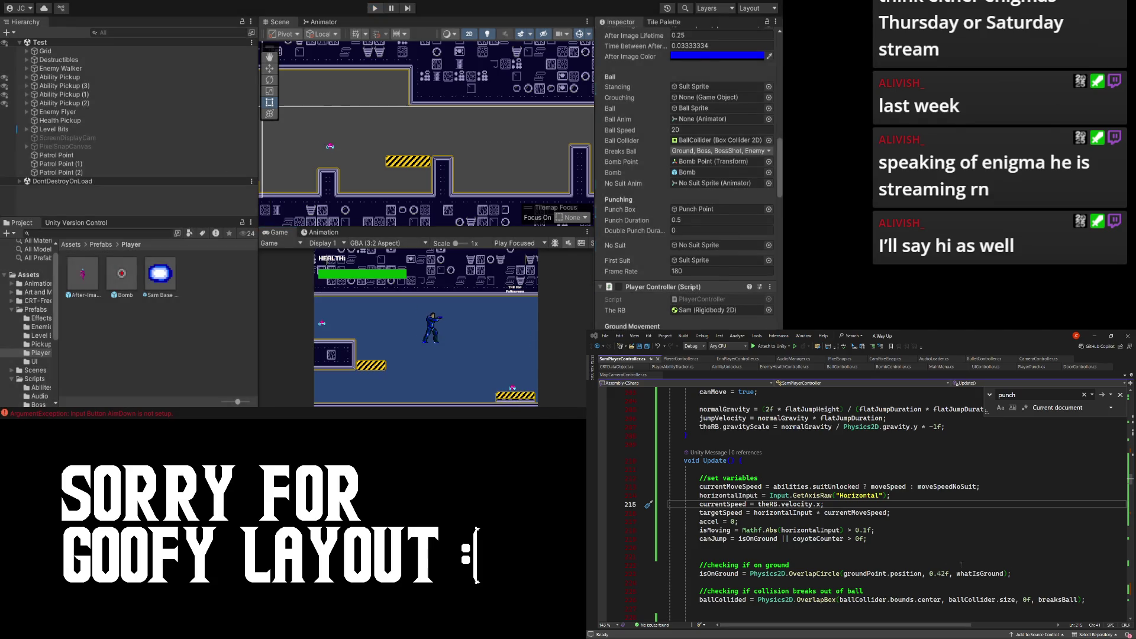
click(948, 479)
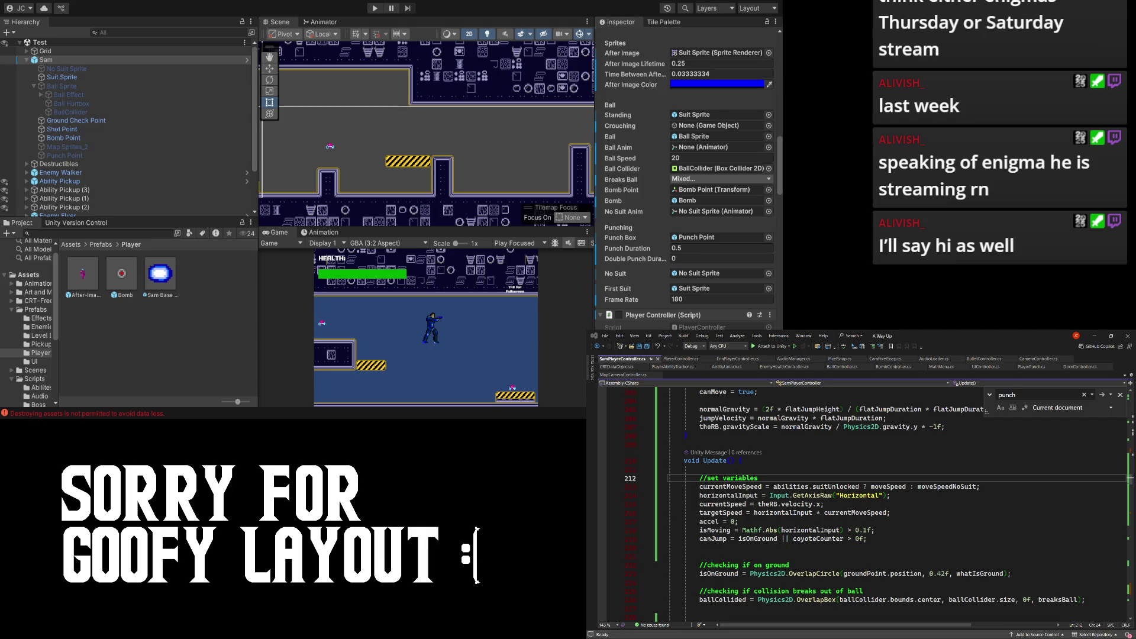
key(ctrl+s)
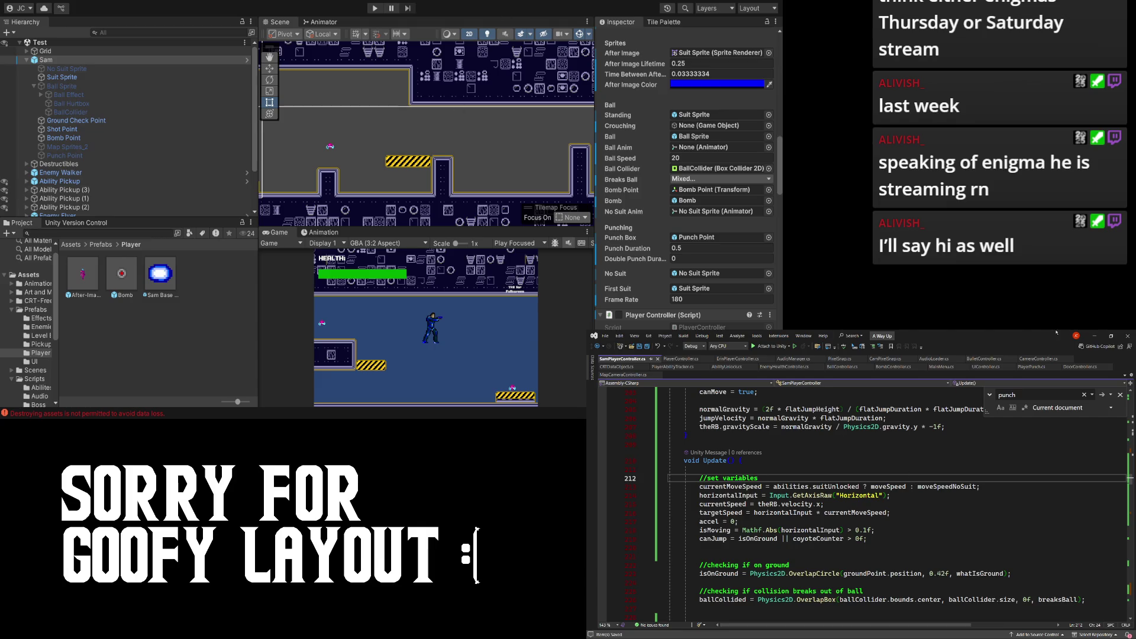